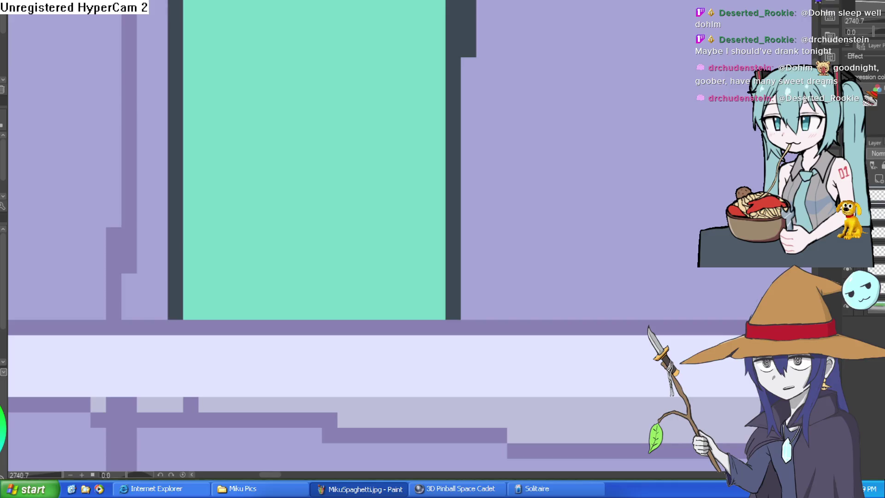
- Paint two purple stepped pixel shapes on the teal jar with a grey bar between them
mouse_move(344, 157)
left_mouse_down()
mouse_move(376, 126)
mouse_move(373, 145)
left_mouse_up()
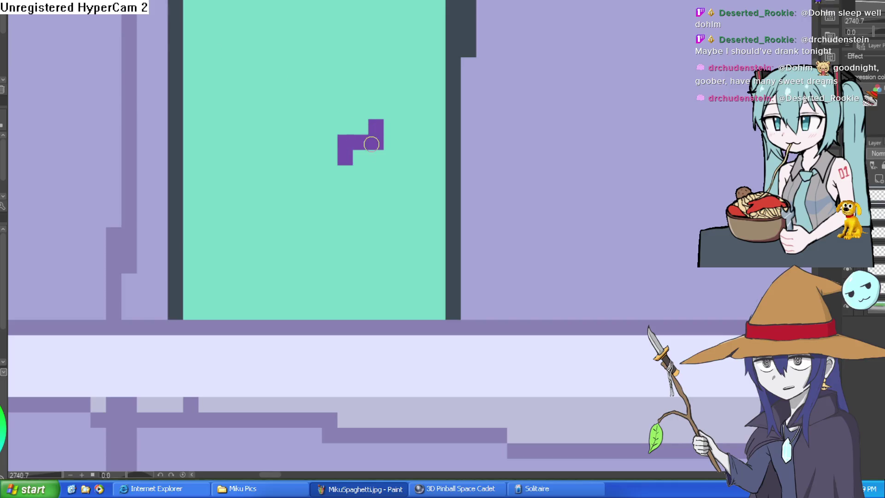
mouse_move(240, 173)
left_mouse_down()
mouse_move(258, 166)
mouse_move(279, 176)
mouse_move(245, 184)
mouse_move(243, 200)
left_mouse_up()
left_click(252, 204)
left_click_drag(346, 173, 364, 169)
left_click(391, 158)
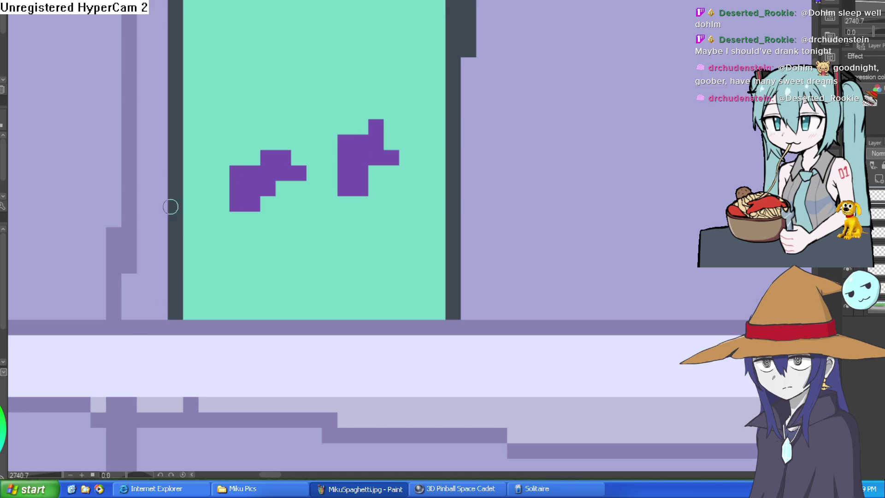
left_click_drag(309, 158, 329, 149)
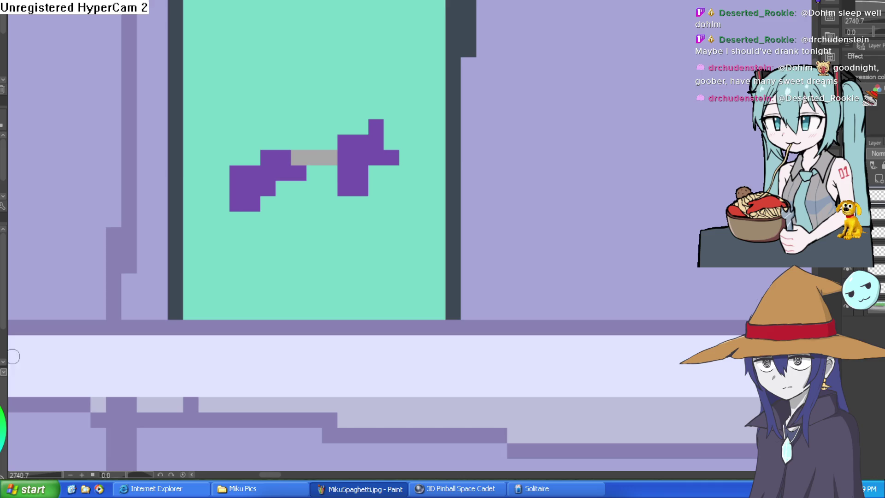
- Add a light-grey face block topped by a brown brim and stepped pointed hat
mouse_move(263, 157)
left_mouse_down()
mouse_move(329, 156)
mouse_move(326, 142)
mouse_move(273, 142)
mouse_move(255, 157)
mouse_move(257, 122)
mouse_move(355, 123)
mouse_move(299, 100)
mouse_move(249, 108)
left_mouse_up()
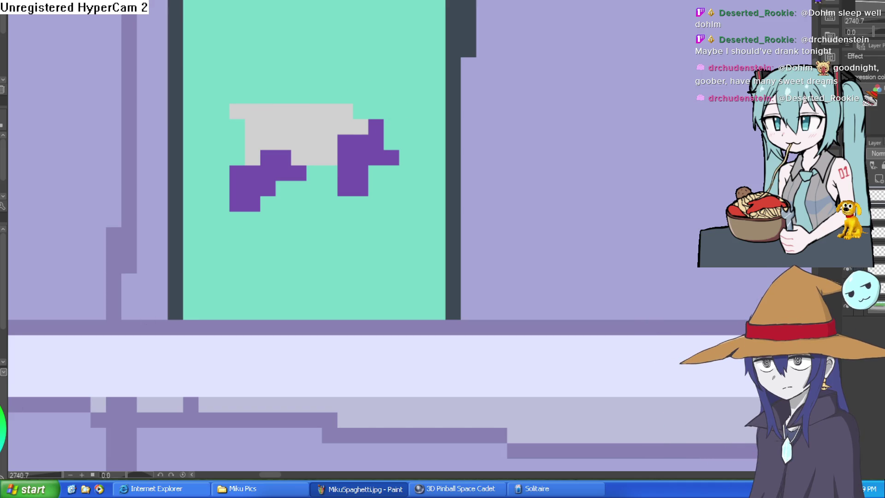
mouse_move(218, 107)
left_mouse_down()
mouse_move(421, 108)
mouse_move(396, 98)
mouse_move(250, 98)
left_mouse_up()
mouse_move(356, 83)
left_mouse_down()
mouse_move(279, 81)
mouse_move(328, 62)
mouse_move(273, 21)
mouse_move(299, 36)
left_mouse_up()
mouse_move(256, 9)
left_mouse_down()
mouse_move(291, 63)
mouse_move(259, 25)
left_mouse_up()
scroll(259, 25, "down", 4)
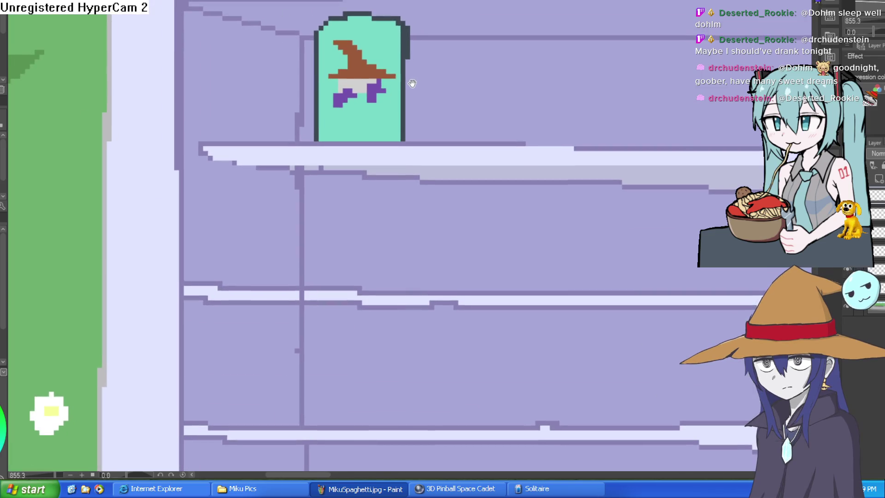
- Place two black eye pixels and one more black pixel on the grey face
scroll(410, 83, "up", 5)
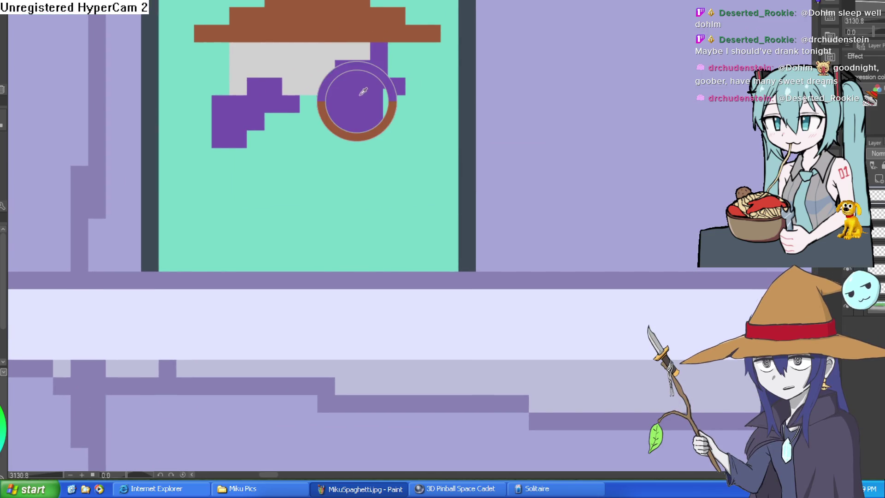
left_click(273, 51)
key("ctrl+z")
left_click(273, 51)
left_click(327, 51)
left_click(291, 68)
- Fill the gaps in the wizard's robe with solid purple and add a pale cyan glint near the hat tip
scroll(457, 140, "down", 8)
scroll(456, 140, "up", 6)
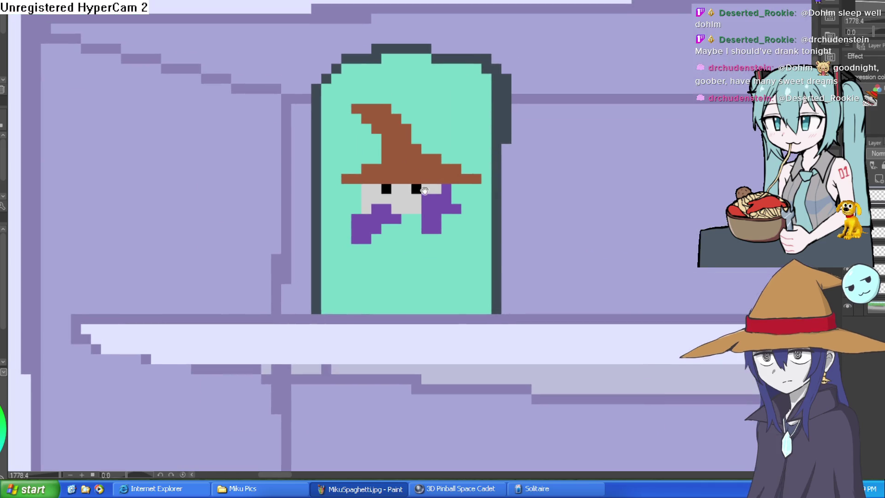
left_click_drag(421, 160, 423, 167)
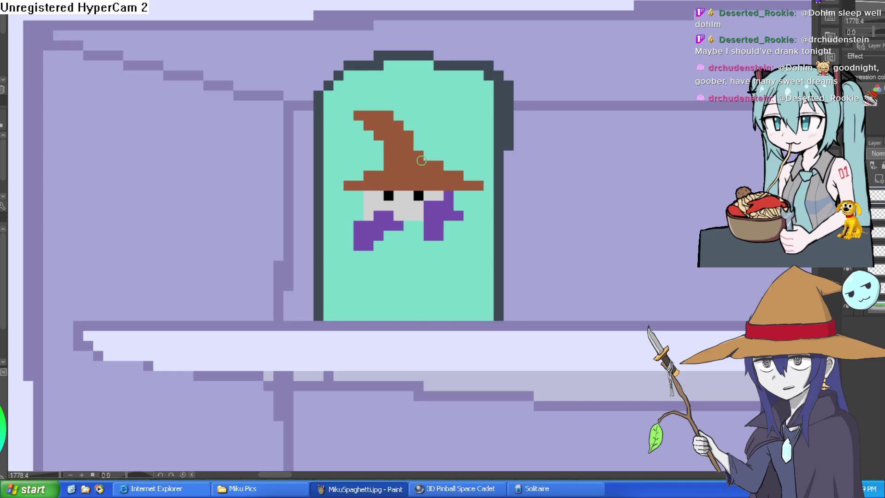
left_click_drag(422, 160, 379, 117)
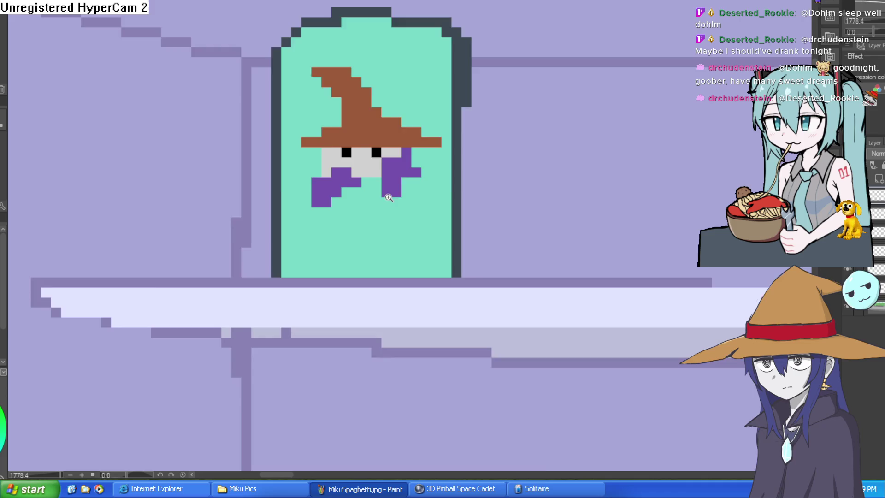
scroll(373, 167, "up", 3)
mouse_move(373, 167)
left_mouse_down()
mouse_move(350, 170)
mouse_move(331, 226)
mouse_move(350, 242)
left_mouse_up()
mouse_move(348, 189)
left_mouse_down()
mouse_move(385, 258)
mouse_move(239, 253)
mouse_move(272, 207)
mouse_move(290, 250)
mouse_move(378, 189)
mouse_move(475, 254)
left_mouse_up()
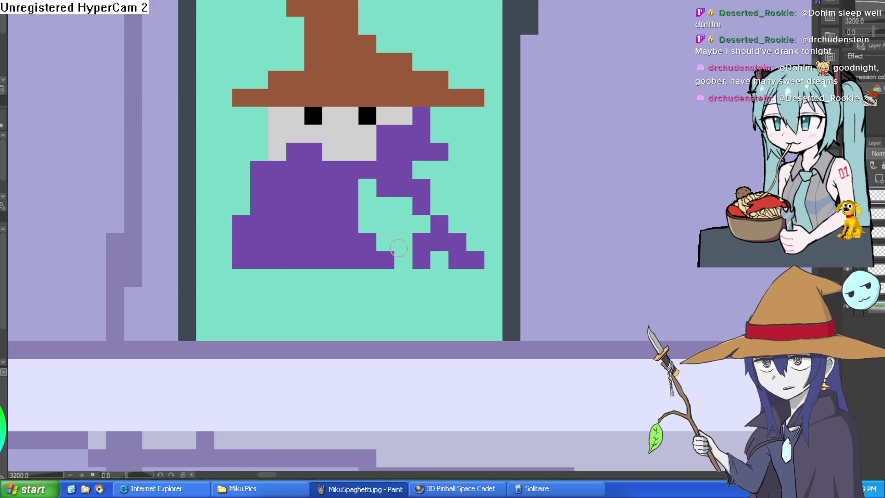
key("ctrl+z")
mouse_move(417, 179)
left_mouse_down()
mouse_move(471, 246)
mouse_move(411, 243)
mouse_move(419, 211)
mouse_move(369, 185)
left_mouse_up()
scroll(490, 166, "down", 4)
left_click_drag(453, 168, 445, 164)
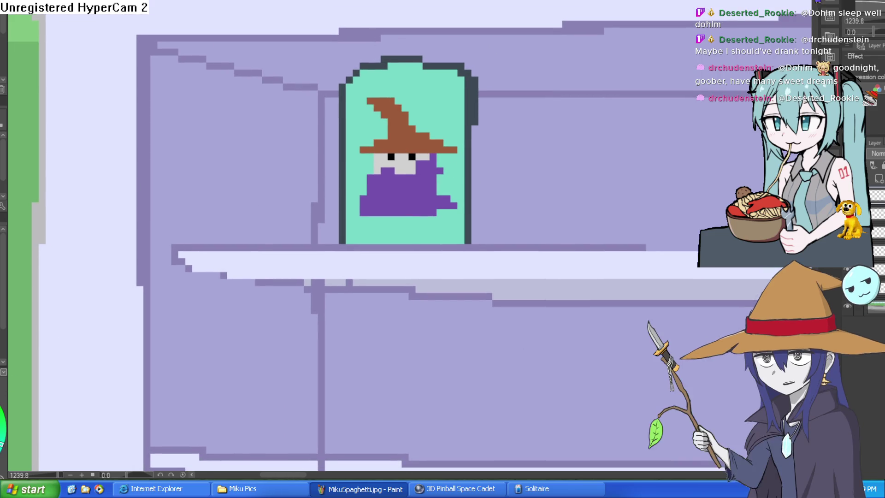
left_click(372, 102)
mouse_move(370, 84)
left_mouse_down()
mouse_move(361, 95)
mouse_move(372, 118)
mouse_move(340, 113)
left_mouse_up()
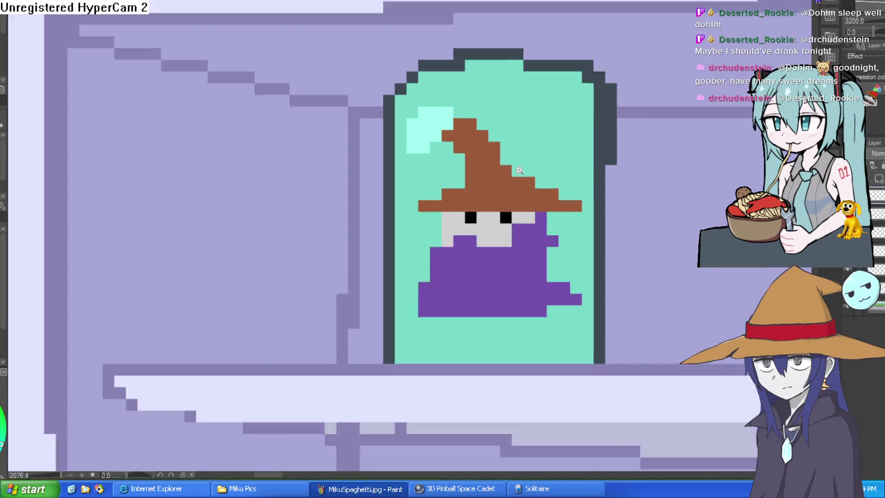
- Paint a dark grey vertical stripe down the wizard's robe
scroll(546, 142, "down", 5)
mouse_move(545, 142)
left_mouse_down()
mouse_move(506, 154)
mouse_move(501, 179)
left_mouse_up()
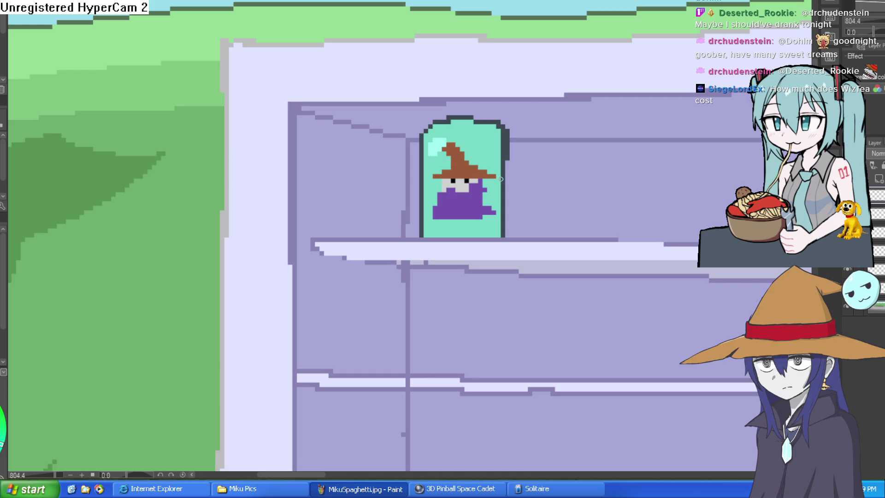
scroll(531, 167, "up", 4)
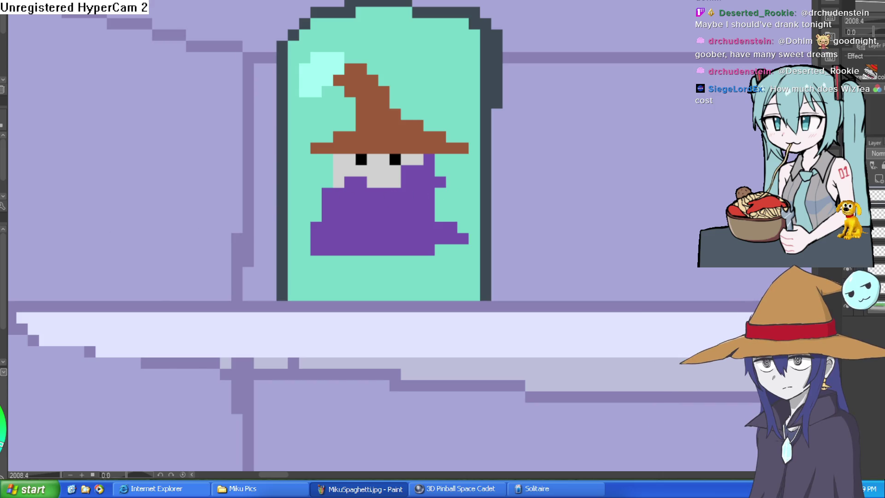
left_click(391, 204)
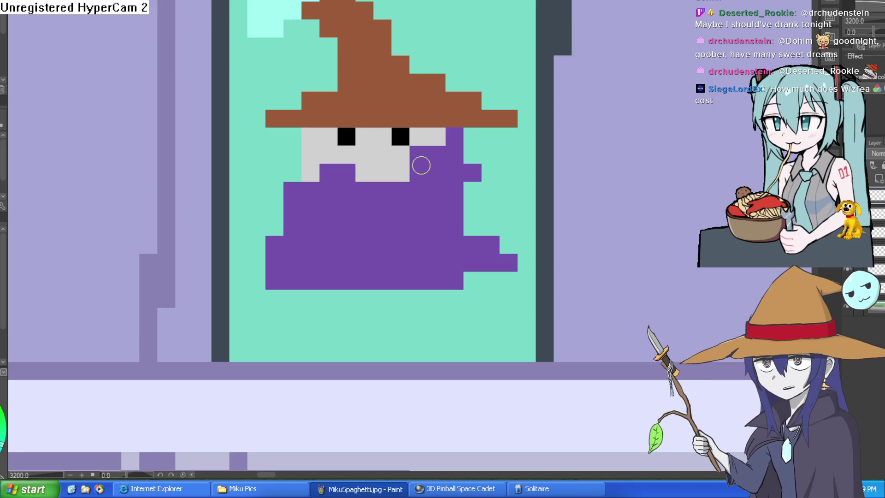
mouse_move(383, 171)
left_mouse_down()
mouse_move(396, 209)
mouse_move(386, 190)
mouse_move(395, 192)
mouse_move(399, 261)
mouse_move(390, 245)
left_mouse_up()
key("ctrl+z")
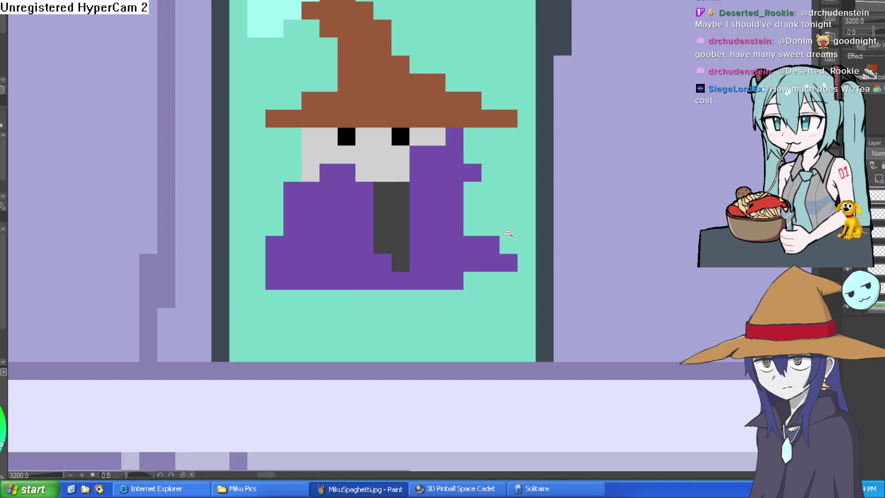
- Trim the cyan glint into a plus-shaped sparkle with sampled teal and paint a red hat band
scroll(399, 144, "down", 5)
scroll(399, 144, "up", 5)
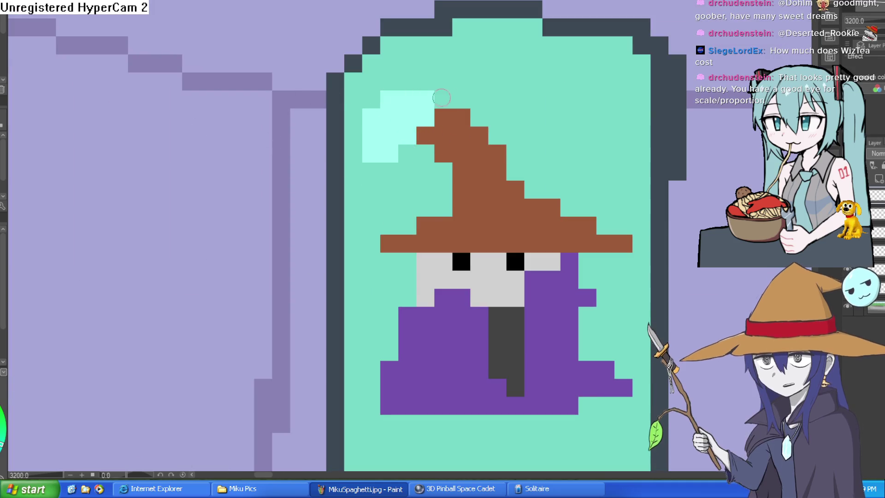
left_click(405, 163)
left_click_drag(390, 152, 373, 138)
mouse_move(435, 92)
left_mouse_down()
mouse_move(446, 114)
mouse_move(492, 113)
mouse_move(508, 138)
mouse_move(498, 154)
left_mouse_up()
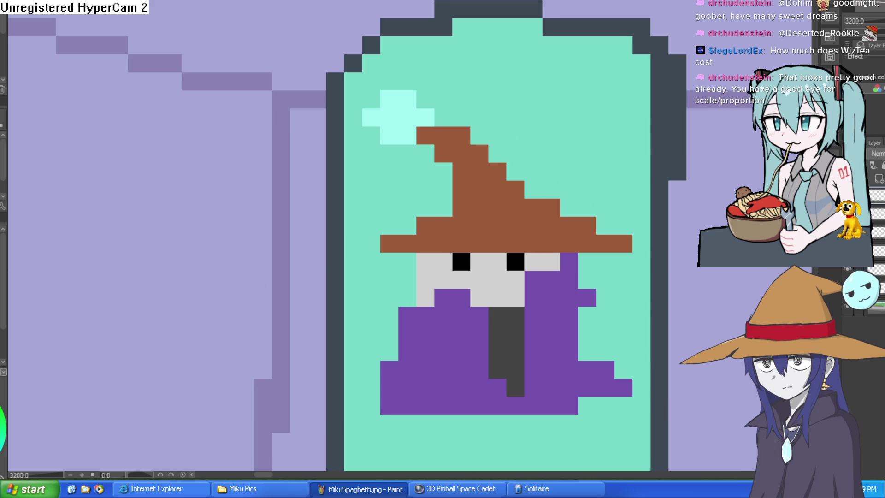
left_click_drag(427, 225, 552, 226)
- Fix the left end of the red hat band, restoring brown and adding one red pixel
key("ctrl+z")
left_click_drag(477, 226, 461, 225)
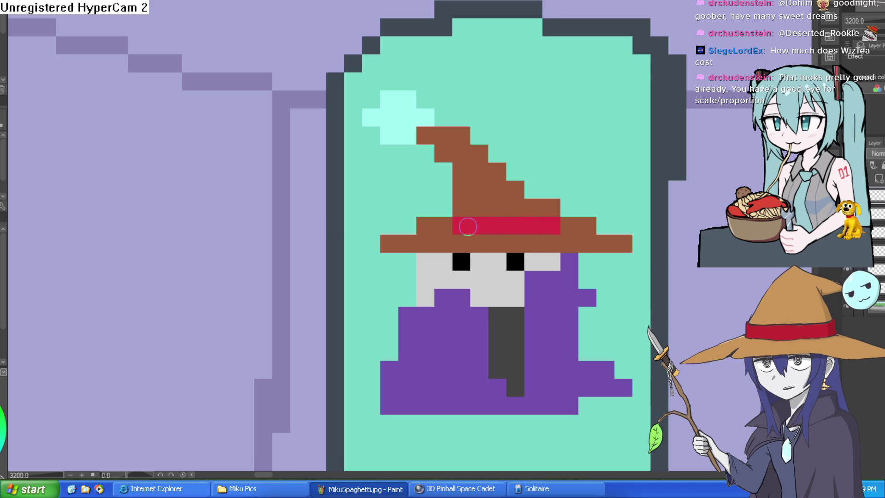
left_click(446, 226)
scroll(446, 226, "down", 3)
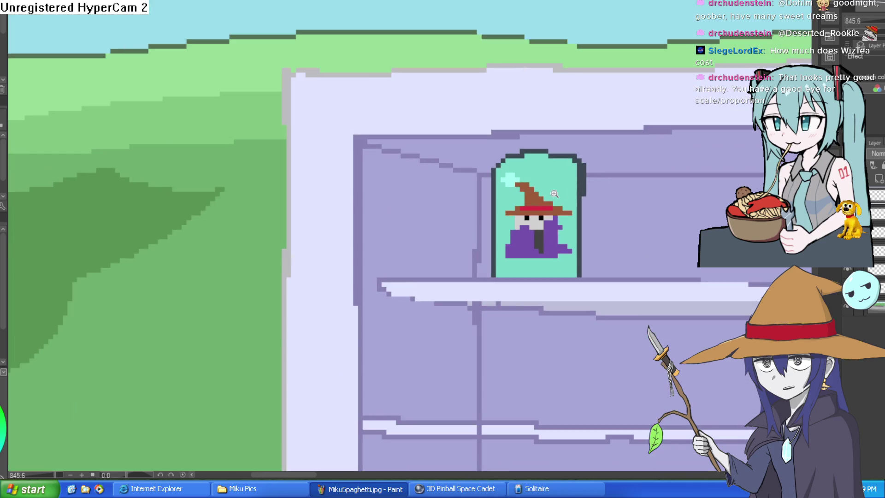
scroll(559, 221, "up", 3)
scroll(559, 221, "down", 2)
scroll(564, 212, "up", 1)
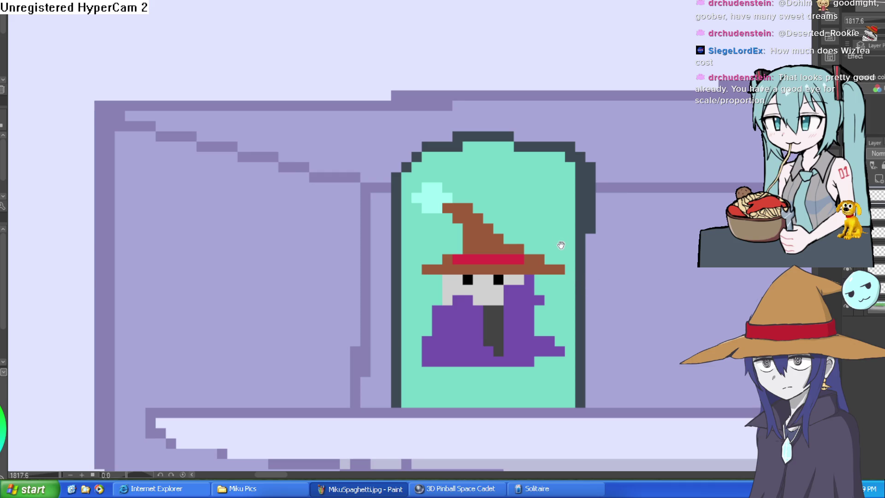
scroll(561, 245, "down", 4)
scroll(562, 203, "up", 4)
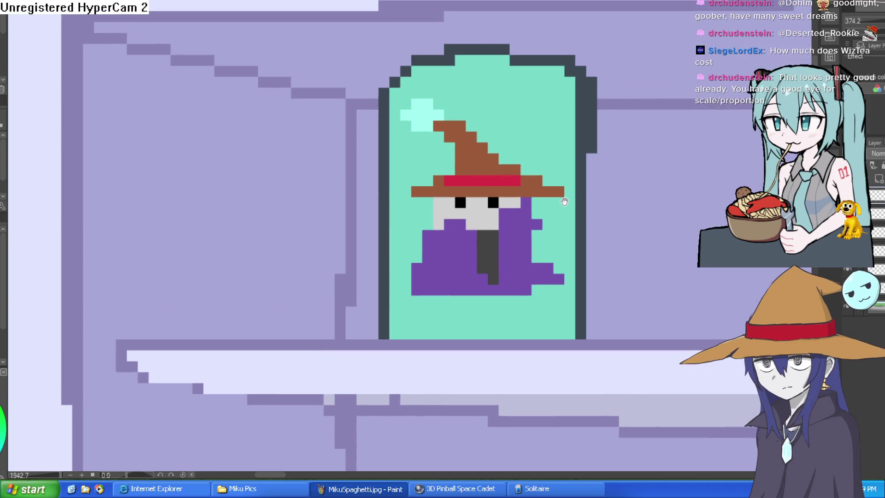
- Add purple pixels at the face's left edge and erase the stray purple pixel on its right
left_click_drag(562, 203, 545, 235)
left_click(440, 271)
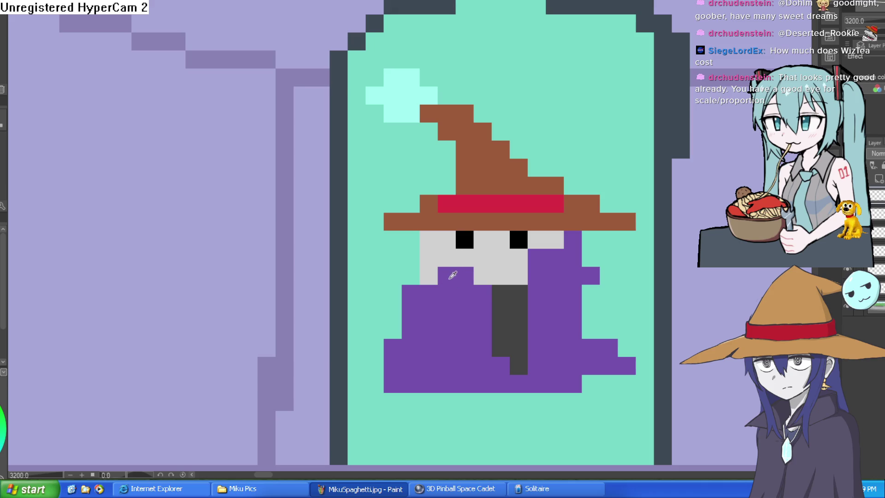
left_click_drag(431, 276, 416, 267)
left_click(411, 257)
scroll(632, 259, "down", 2)
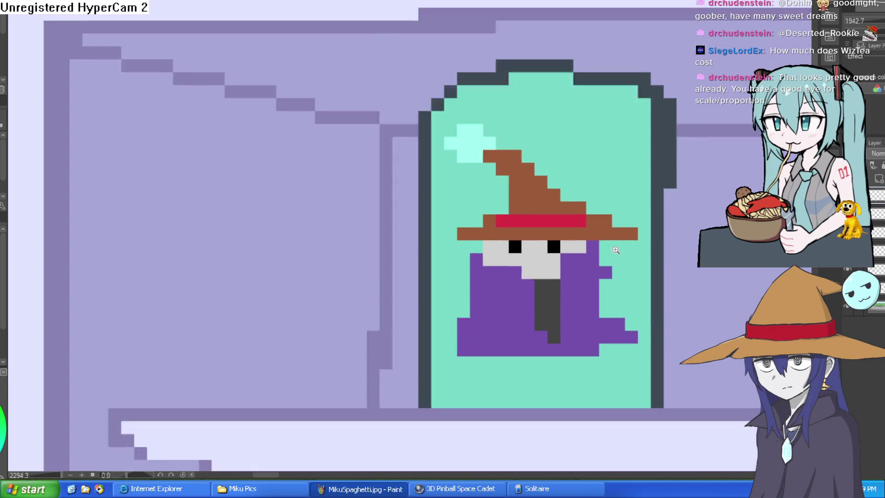
scroll(609, 253, "up", 2)
key("e")
left_click(591, 243)
scroll(628, 254, "down", 2)
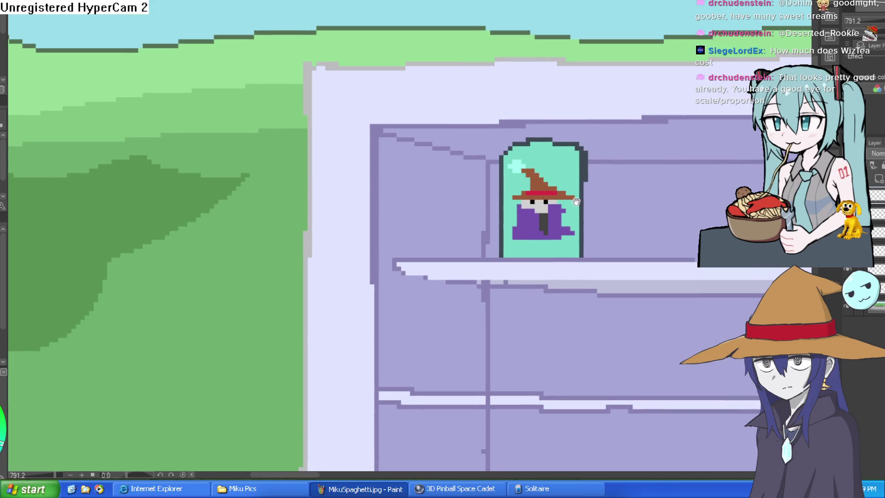
scroll(616, 201, "up", 3)
- Touch up the cyan glint at the top of the jar, removing the stray dark pixel
mouse_move(593, 200)
left_mouse_down()
mouse_move(573, 247)
mouse_move(575, 296)
mouse_move(556, 224)
mouse_move(561, 253)
left_mouse_up()
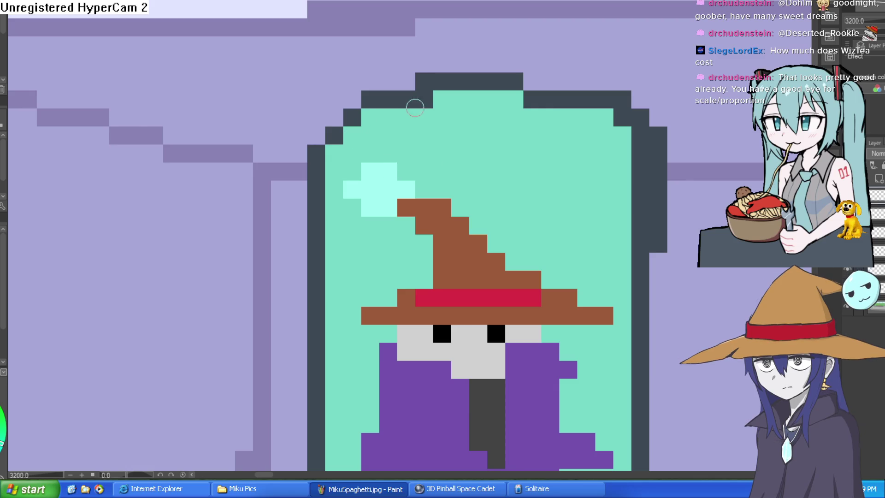
left_click_drag(370, 189, 388, 190)
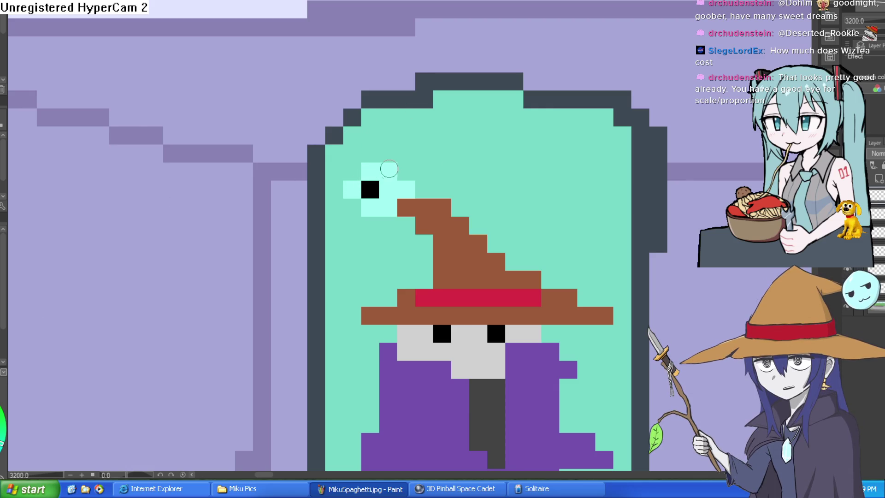
left_click(388, 190)
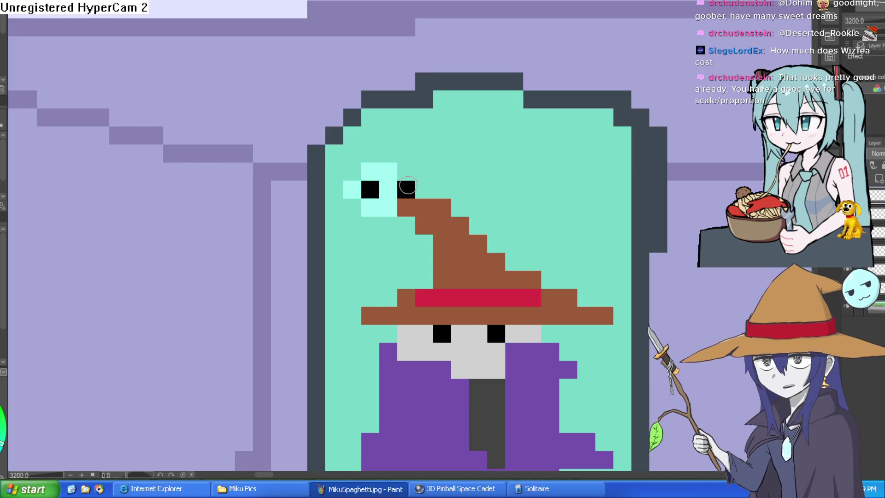
scroll(459, 181, "down", 3)
key("ctrl+z")
key("ctrl+z")
scroll(443, 168, "up", 3)
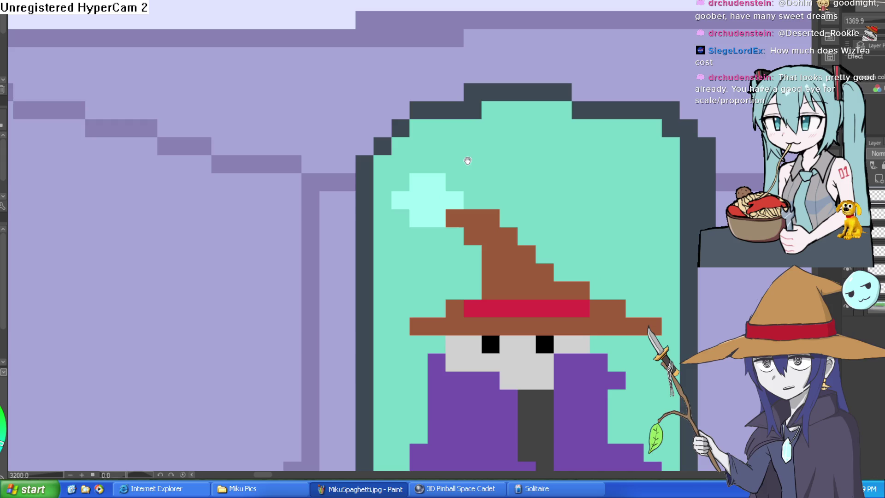
scroll(525, 198, "down", 4)
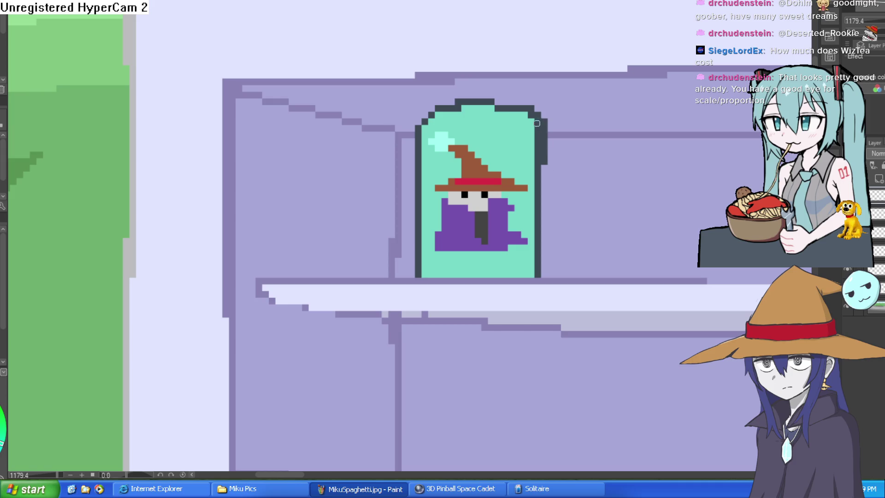
scroll(505, 170, "down", 1)
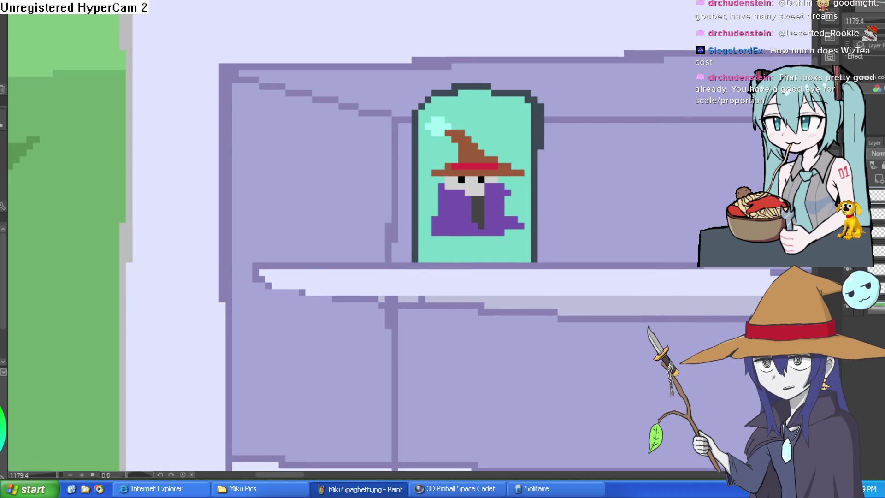
scroll(451, 153, "up", 3)
- Shade the hat's left edge, band and brim ends in dark brown, discarding trial strokes above the hat
mouse_move(440, 101)
left_mouse_down()
mouse_move(475, 139)
mouse_move(479, 173)
mouse_move(406, 210)
left_mouse_up()
left_click_drag(600, 152, 531, 190)
mouse_move(516, 72)
left_mouse_down()
mouse_move(461, 138)
mouse_move(540, 120)
left_mouse_up()
key("ctrl+z")
left_click_drag(553, 88, 498, 140)
key("ctrl+z")
mouse_move(533, 67)
left_mouse_down()
mouse_move(542, 64)
mouse_move(498, 67)
mouse_move(502, 177)
mouse_move(577, 81)
left_mouse_up()
key("ctrl+z")
left_click(535, 67)
key("ctrl+z")
key("ctrl+z")
scroll(504, 179, "down", 5)
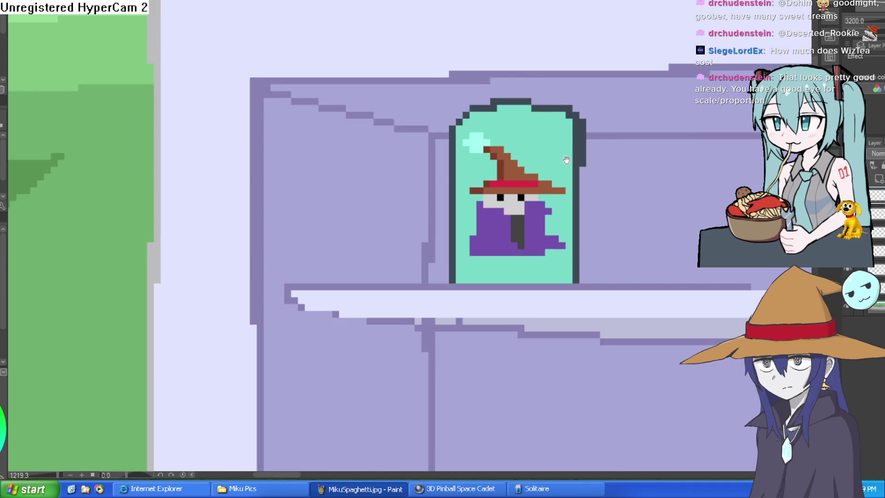
scroll(505, 178, "up", 3)
key("i")
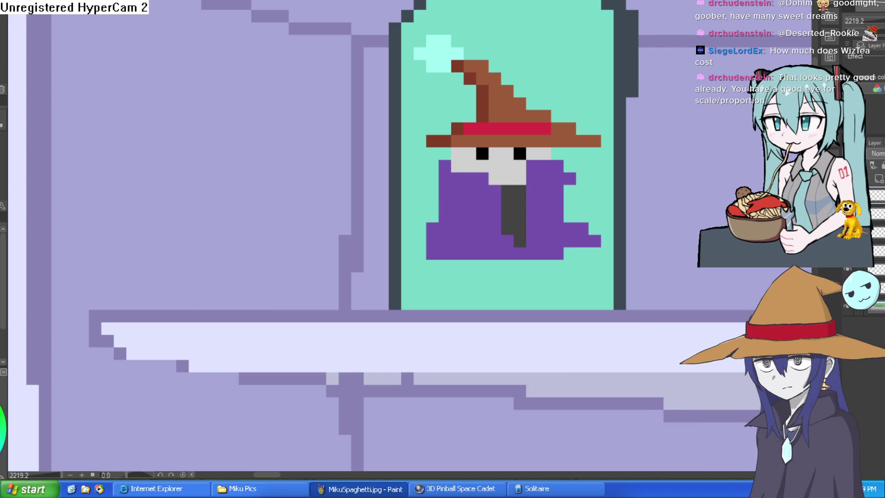
- Shade the robe's left edge dark purple and darken the pixel beside the wizard's left eye
left_click(467, 176)
mouse_move(436, 155)
left_mouse_down()
mouse_move(436, 231)
mouse_move(421, 241)
mouse_move(419, 287)
mouse_move(443, 288)
left_mouse_up()
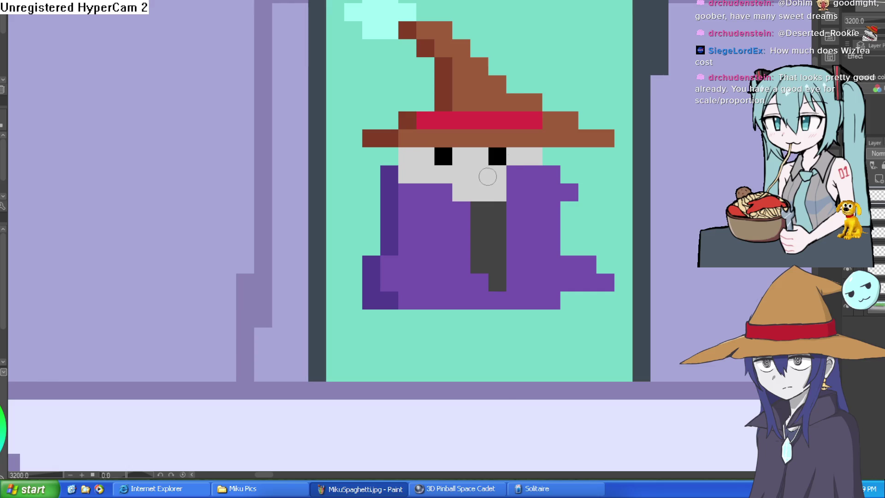
key("i")
left_click(417, 156)
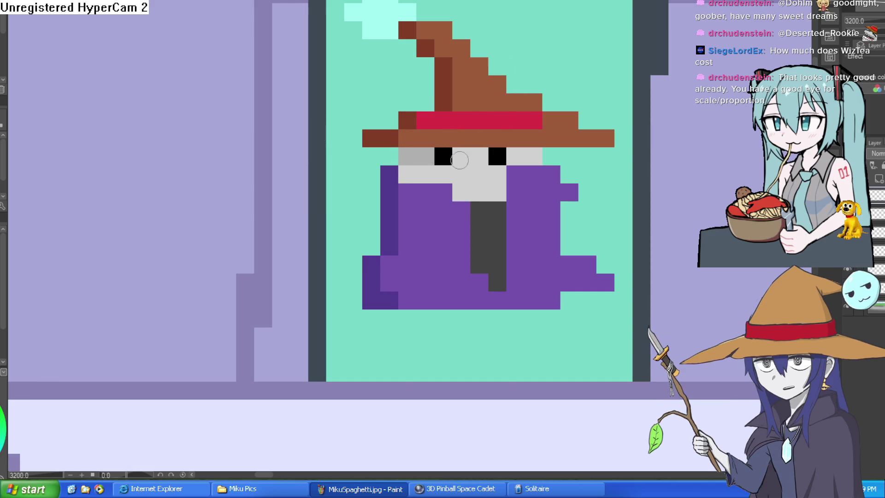
- Zoom out to view the shelf around the jar, then switch over to Construct 3
scroll(624, 139, "down", 5)
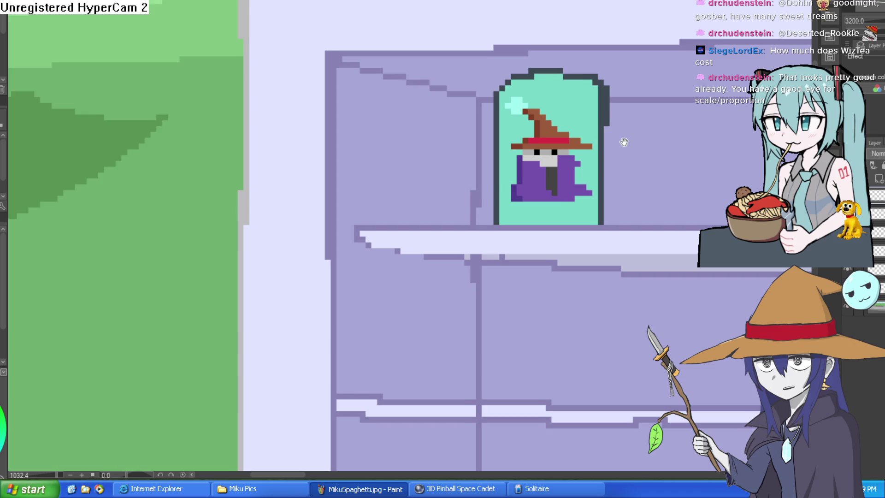
scroll(613, 136, "down", 2)
scroll(618, 141, "up", 4)
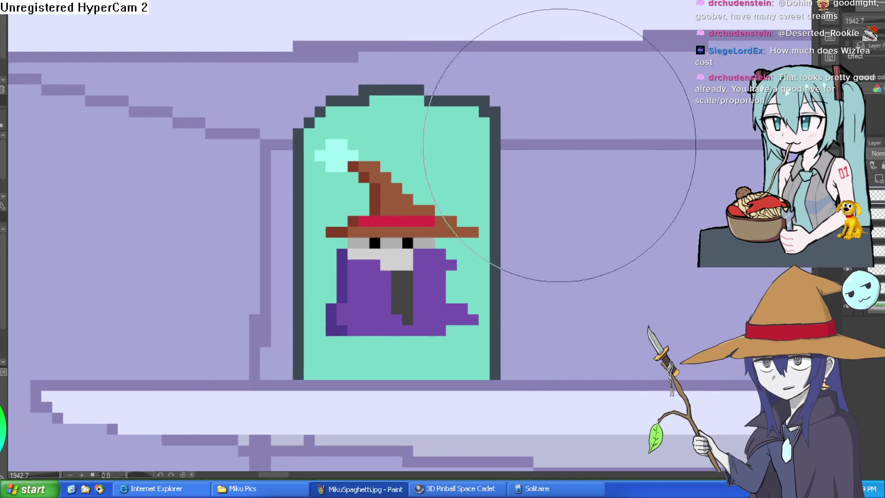
scroll(592, 160, "down", 5)
scroll(593, 159, "up", 4)
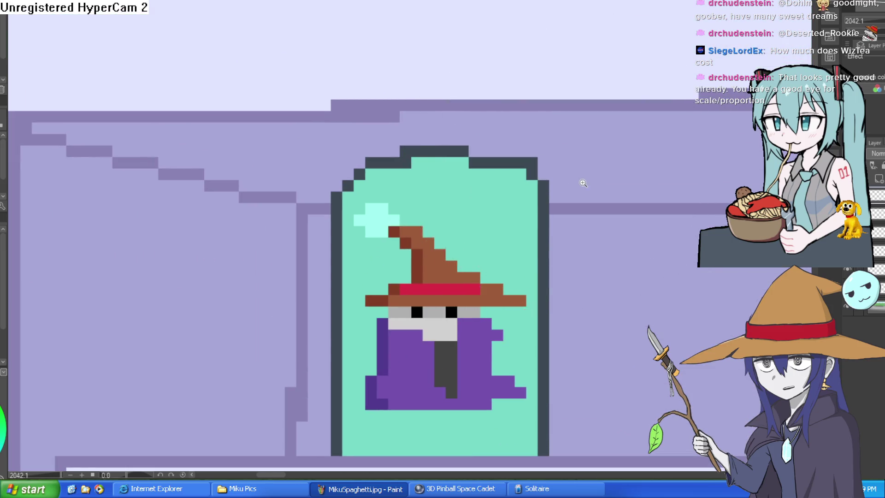
scroll(583, 137, "down", 5)
scroll(583, 137, "down", 4)
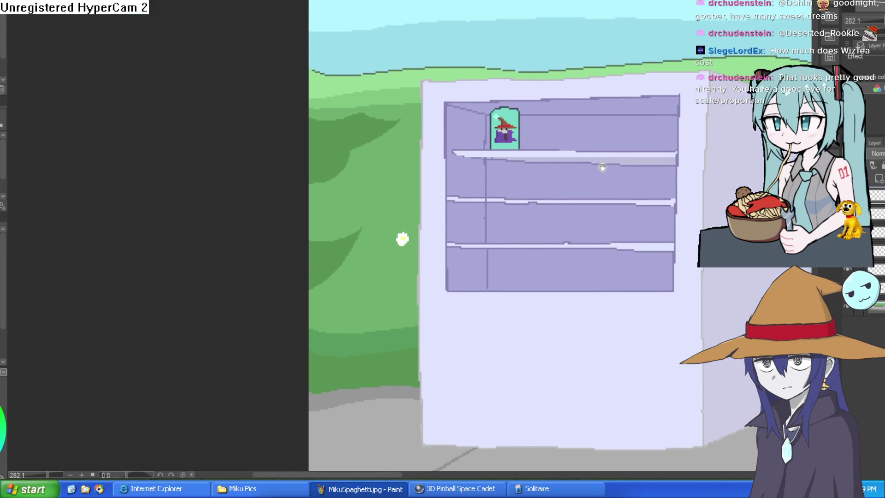
scroll(528, 117, "up", 2)
scroll(529, 117, "up", 5)
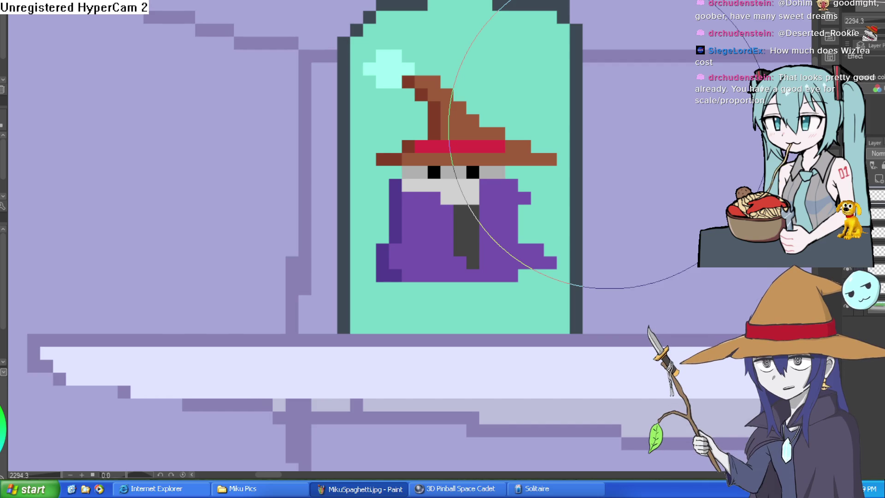
mouse_move(559, 217)
left_mouse_down()
mouse_move(538, 124)
mouse_move(519, 162)
mouse_move(463, 151)
mouse_move(484, 143)
mouse_move(461, 153)
mouse_move(480, 151)
mouse_move(491, 223)
left_mouse_up()
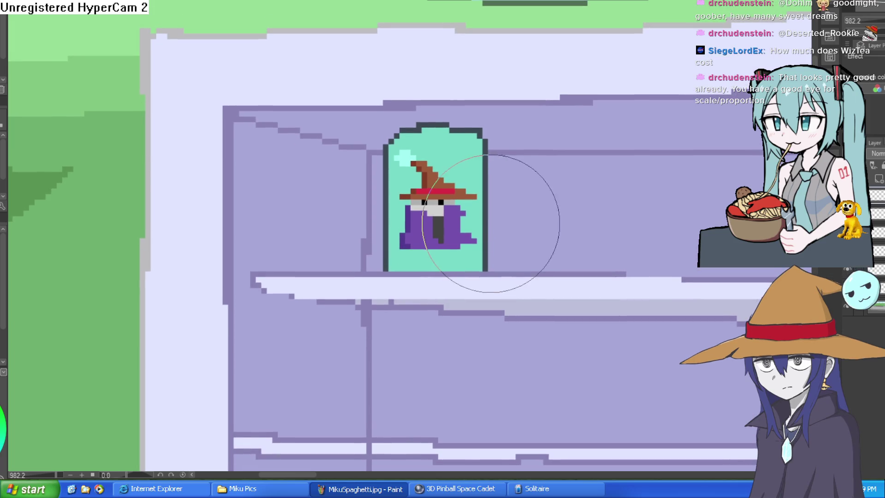
scroll(464, 199, "up", 2)
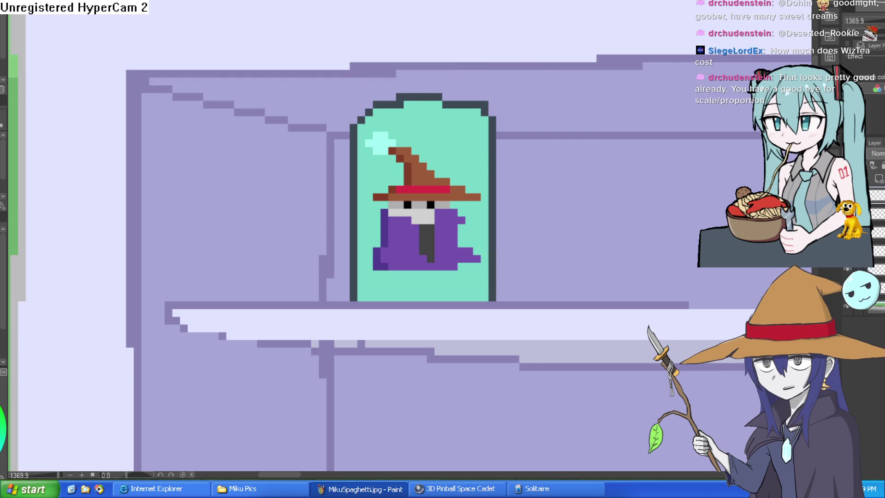
key("alt+Tab")
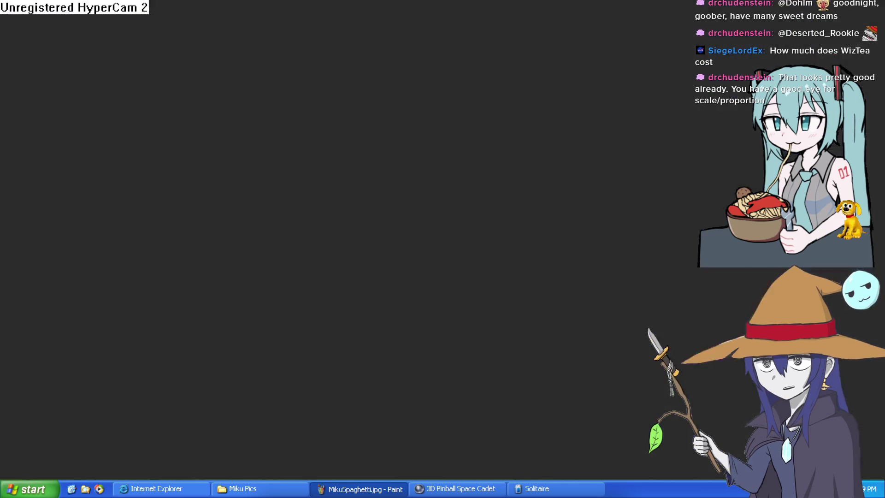
- Save the current project, then open recent goblinoffice0.23.c3p and allow saving changes
left_click_drag(301, 131, 205, 133)
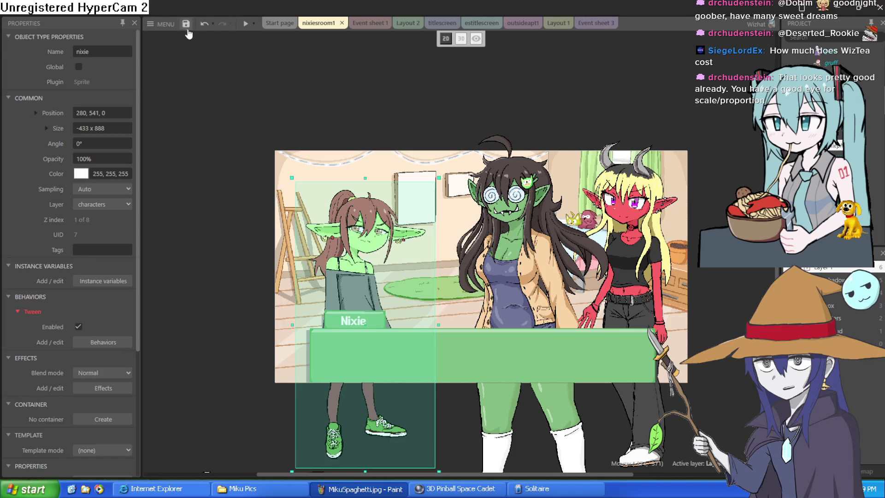
left_click(186, 24)
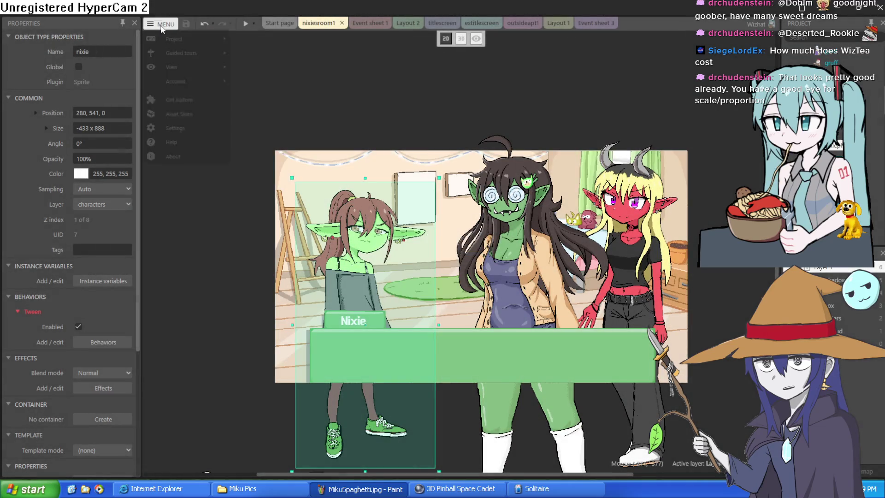
left_click(162, 24)
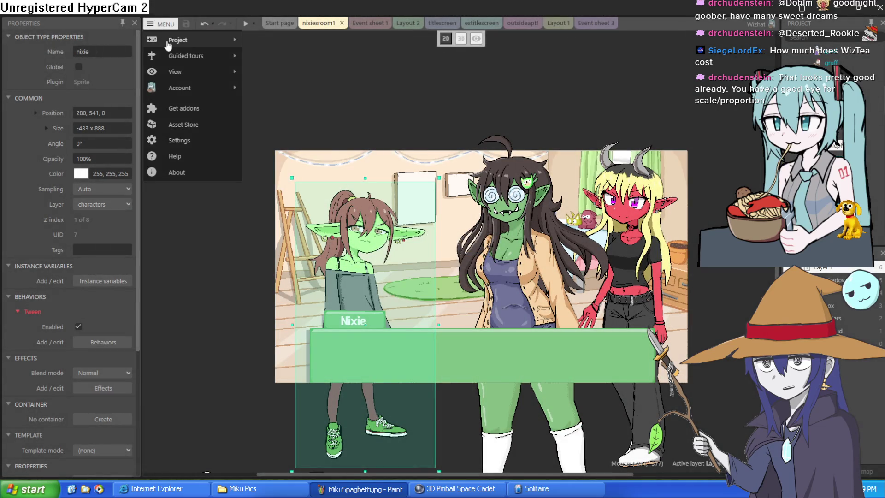
mouse_move(193, 40)
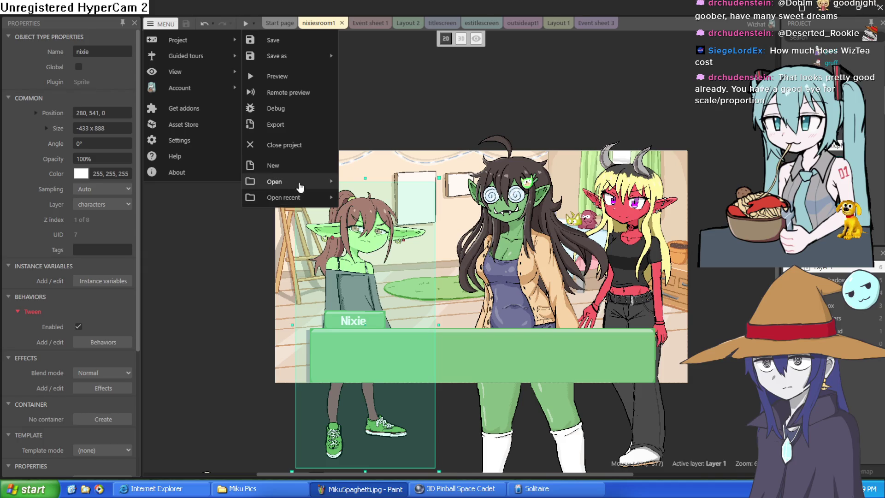
mouse_move(301, 197)
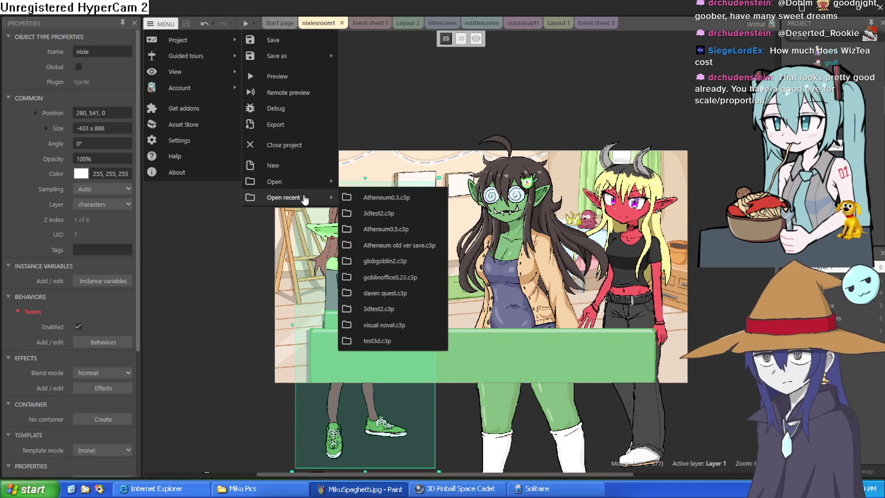
left_click(386, 279)
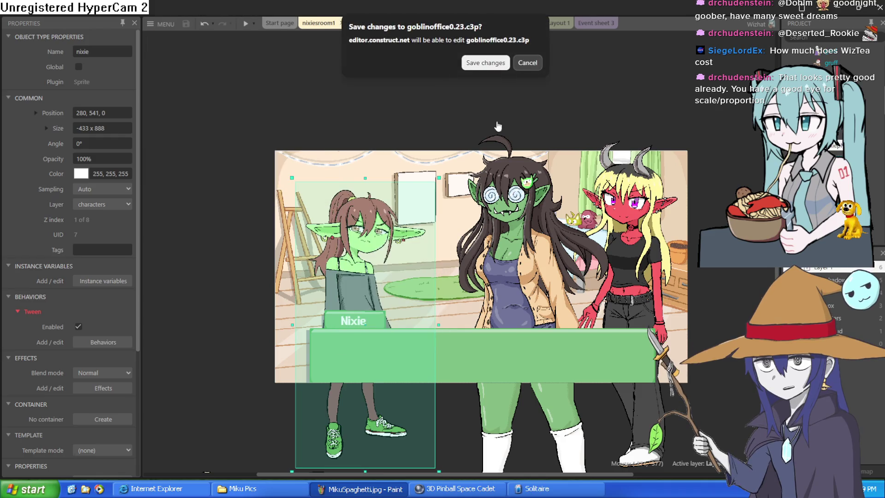
left_click(478, 67)
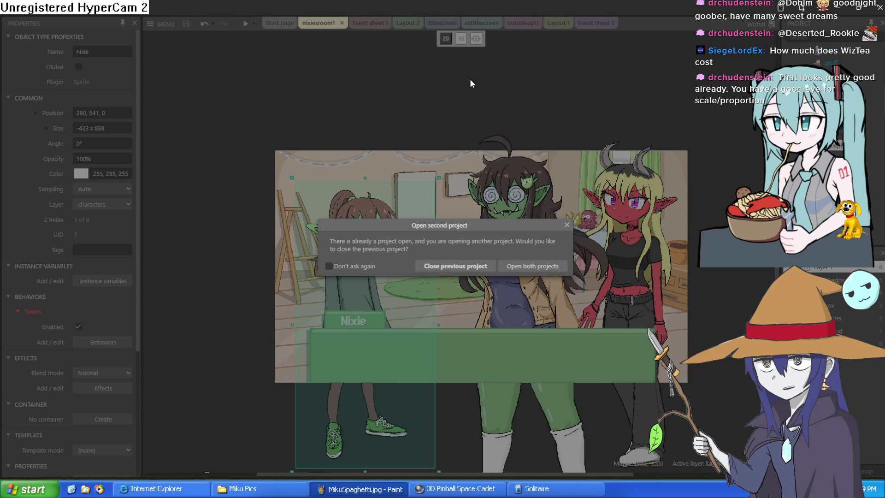
- Confirm closing the previous project, then browse the meathallway, mhallway, movement and vent tabs
left_click(469, 273)
left_click(328, 26)
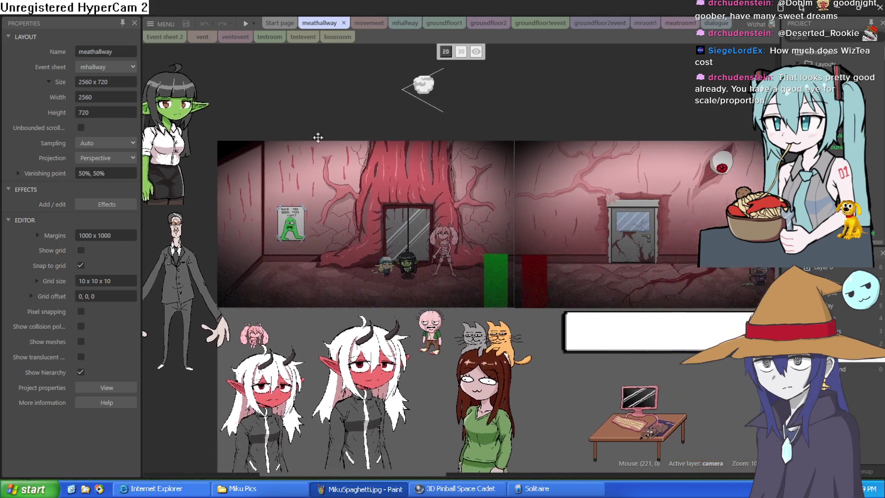
mouse_move(318, 137)
left_mouse_down()
mouse_move(288, 76)
mouse_move(327, 122)
left_mouse_up()
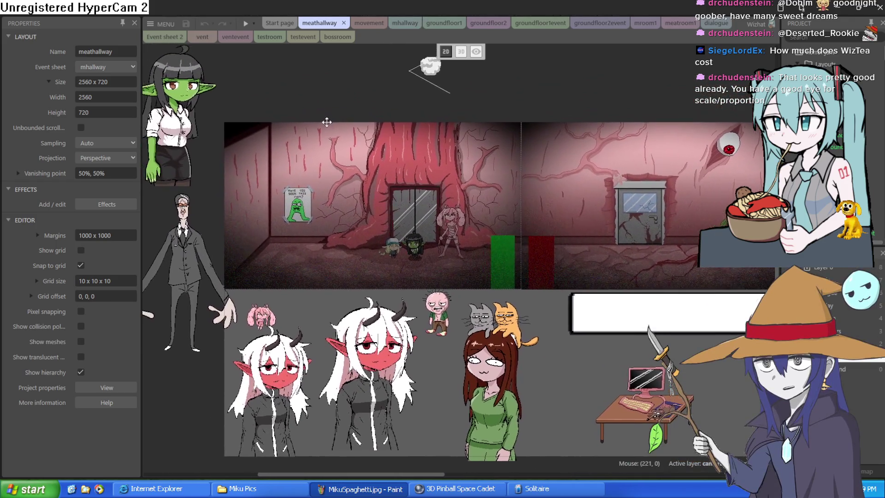
left_click(404, 23)
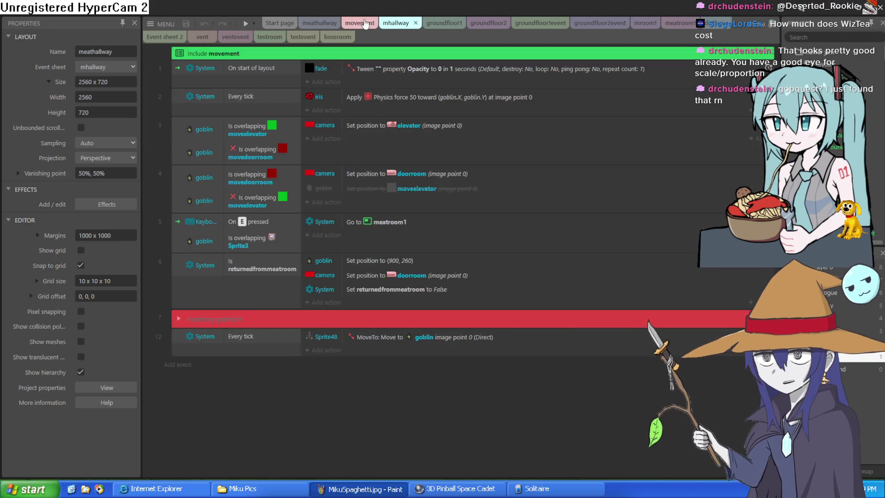
left_click(365, 24)
left_click(236, 37)
left_click(203, 37)
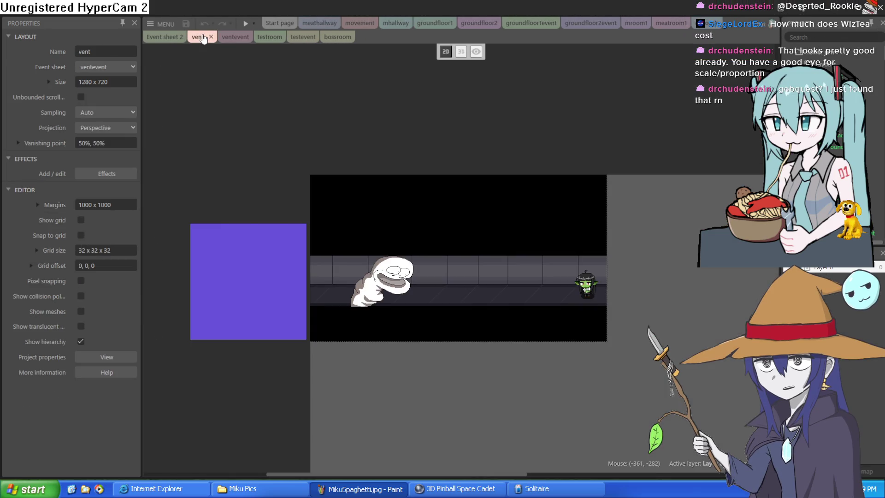
left_click(396, 23)
left_click(435, 23)
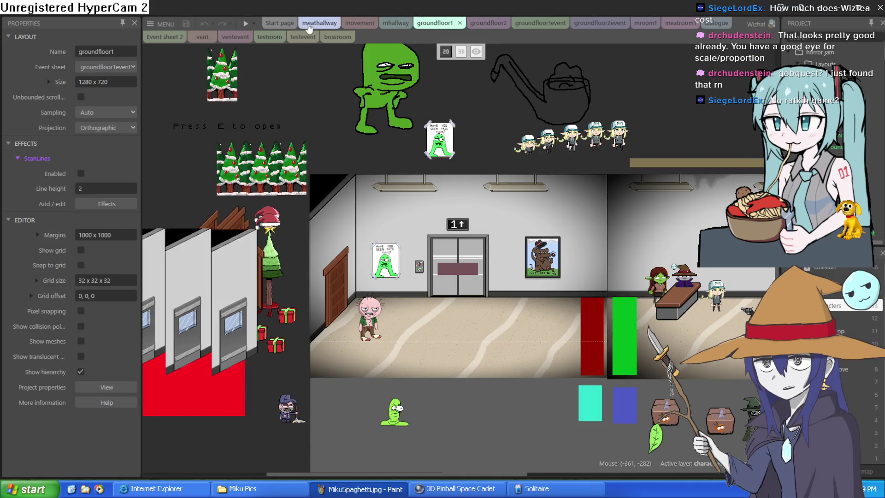
left_click(320, 23)
- Look over the groundfloor2, mroom1, meatroom1, Event sheet 2 and testevent tabs
left_click(414, 22)
left_click(489, 23)
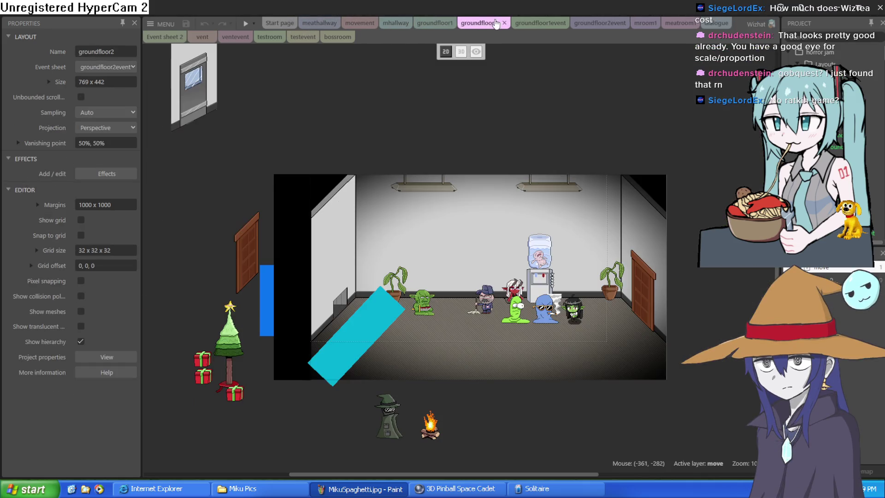
left_click(599, 23)
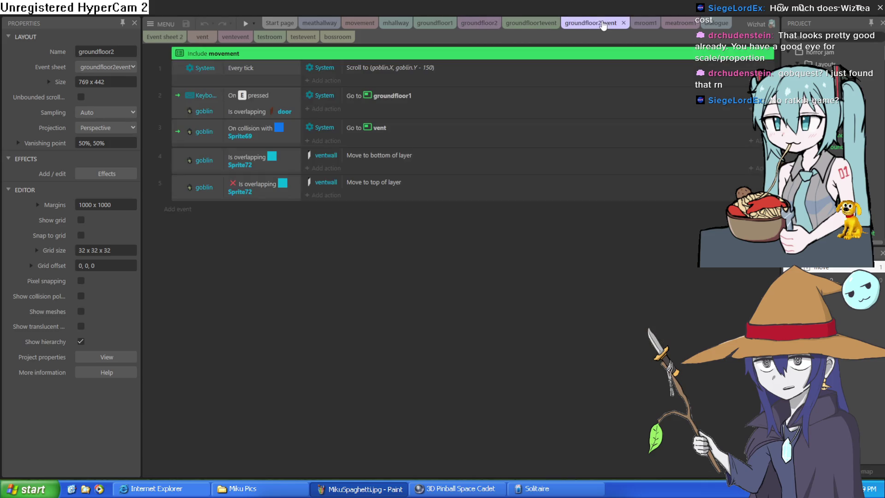
left_click(519, 22)
left_click(638, 23)
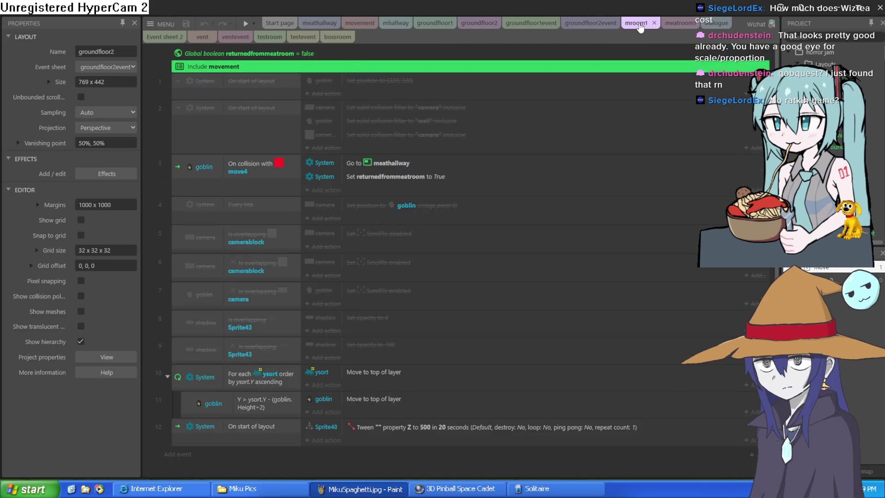
left_click(677, 23)
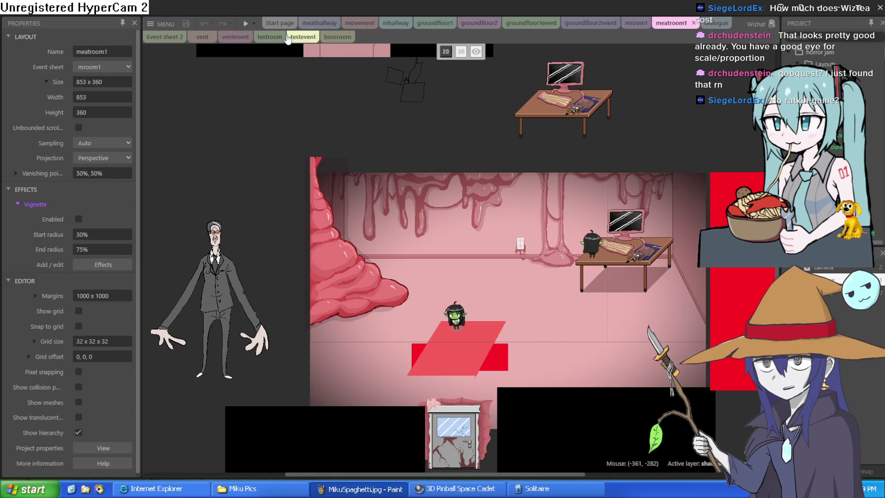
left_click(167, 38)
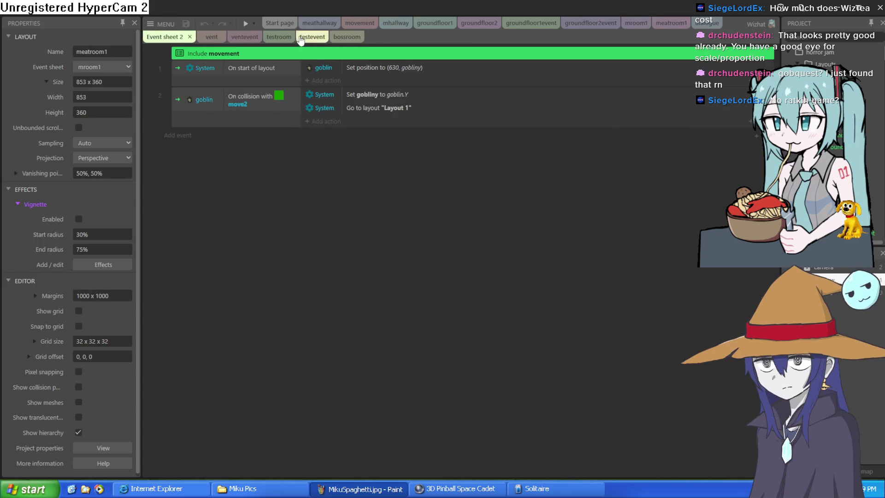
left_click(278, 37)
left_click(308, 37)
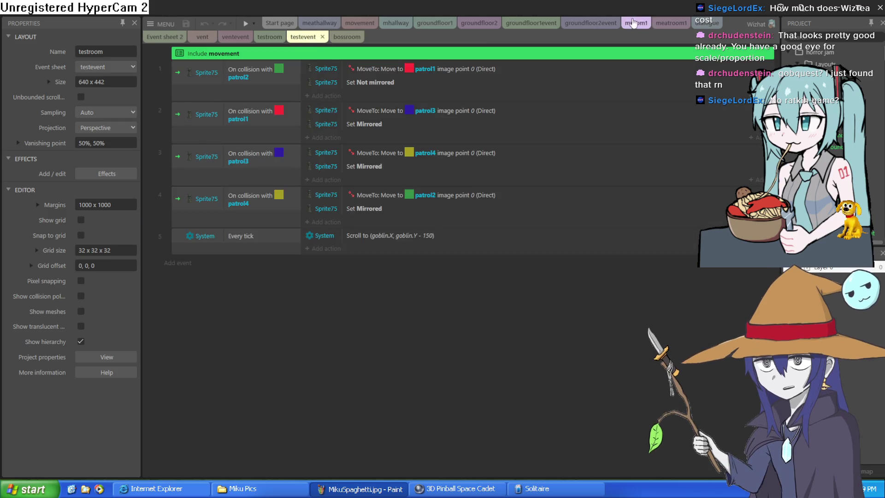
left_click(397, 23)
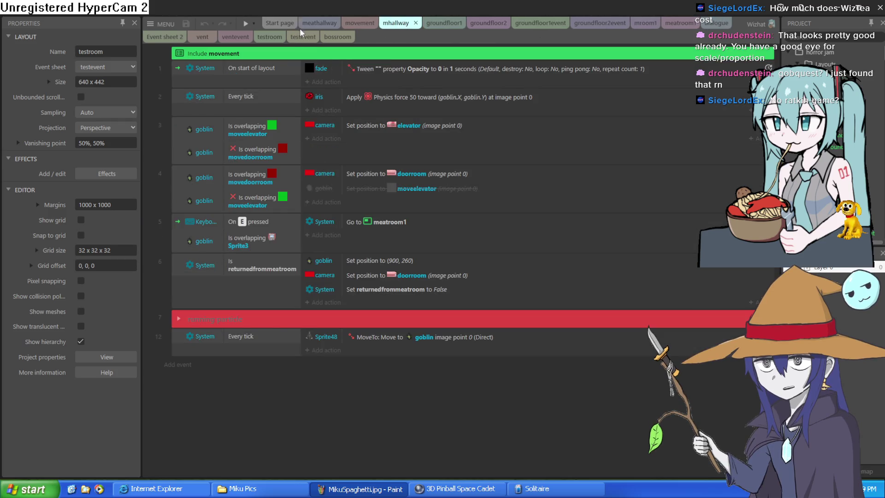
- Bring up the groundfloor1 layout and launch a playable preview of the game
left_click(322, 23)
left_click(435, 23)
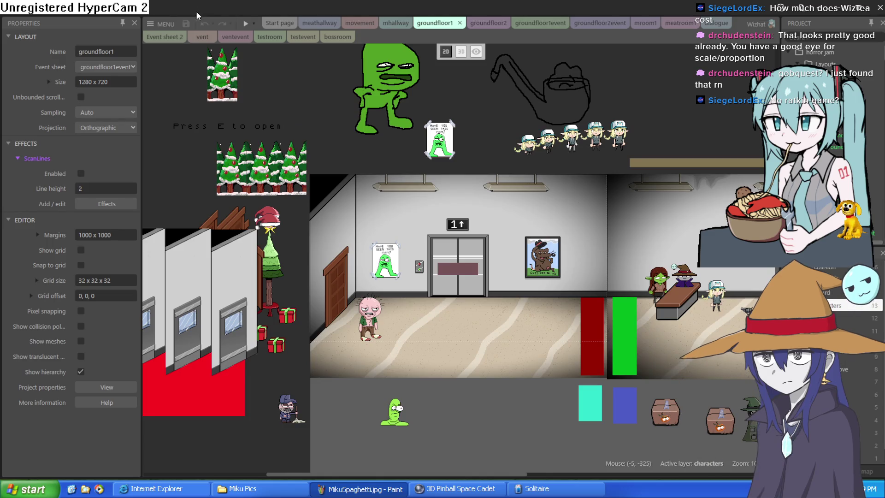
left_click(244, 23)
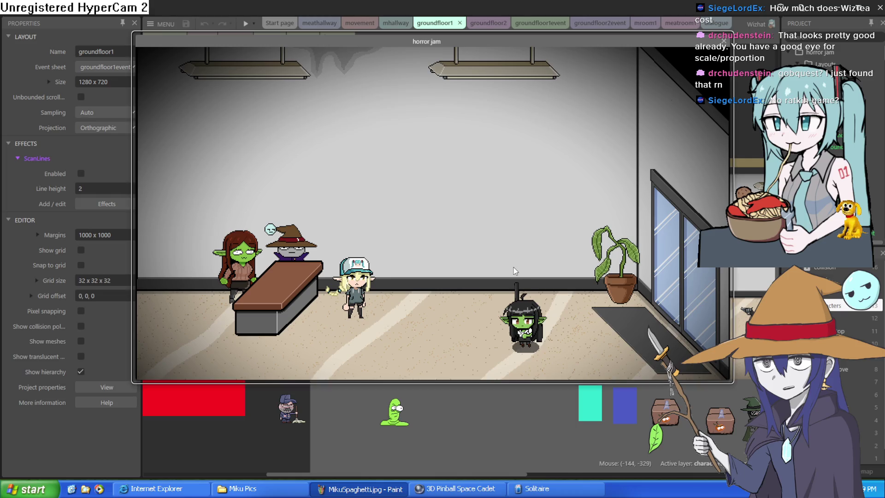
- Walk the goblin back and forth across the lobby, then left into the elevator hallway
key("Left")
key("Right")
key("Left")
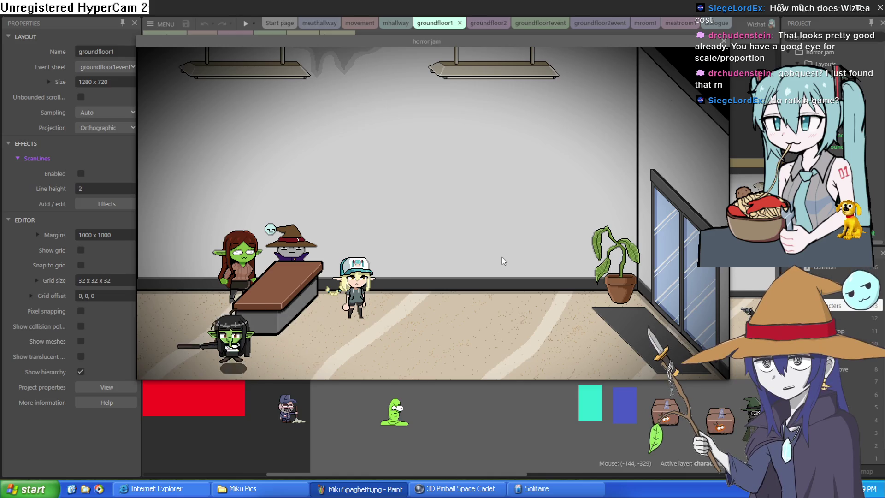
key("Right")
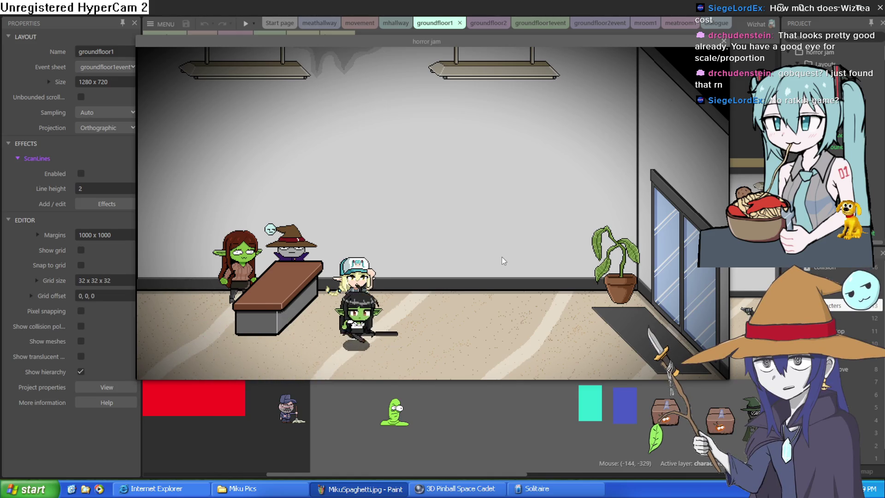
key("Left")
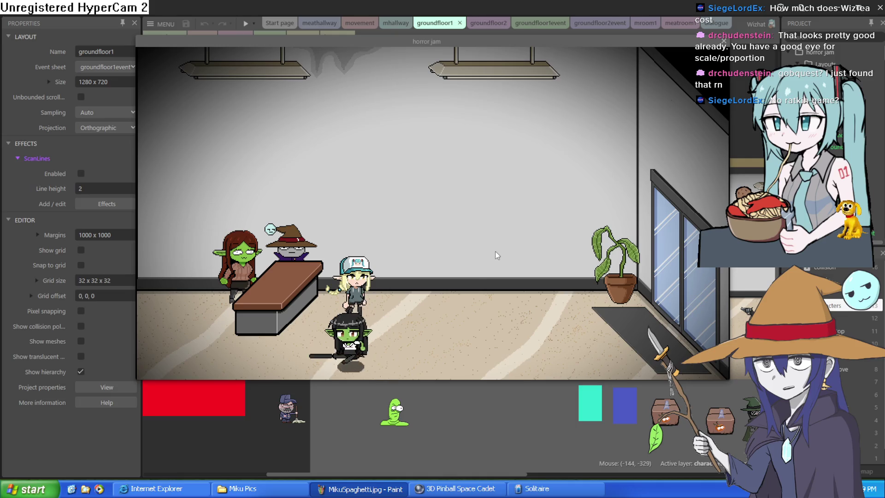
key("Left")
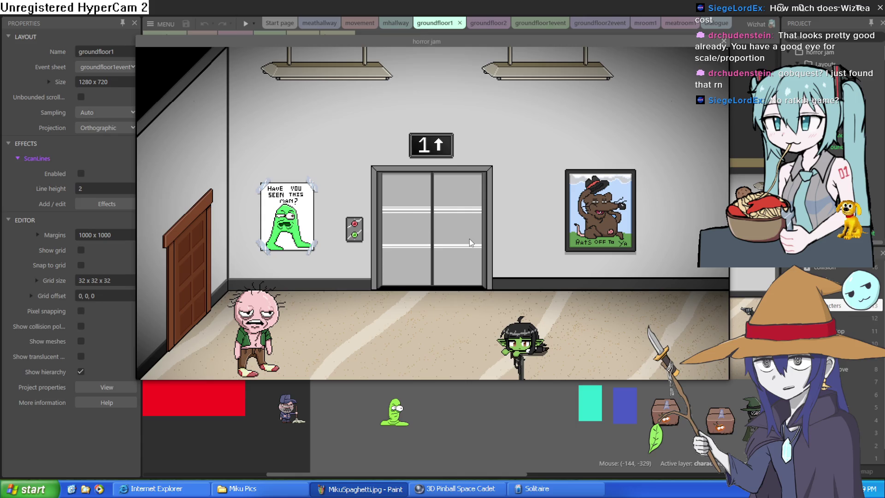
- Walk the goblin along the hallway and ride the elevator into the red, vein-covered room
key("Right")
key("Up")
key("Left")
key("Left")
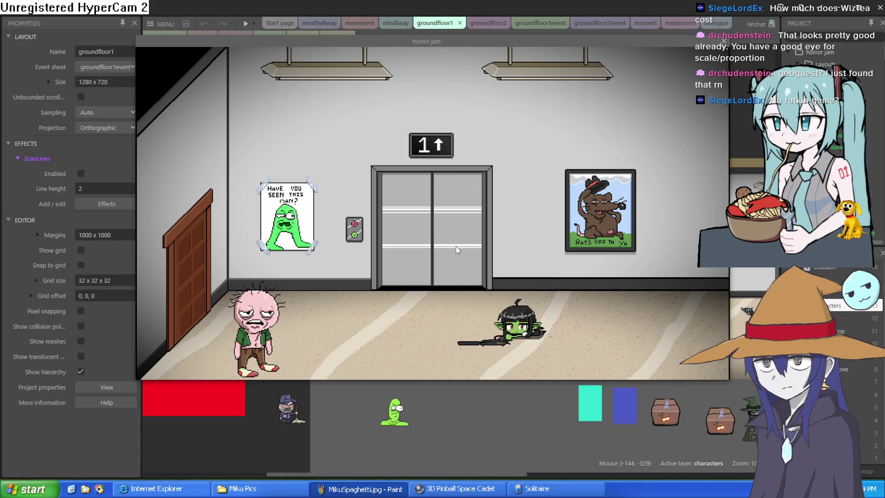
key("Left")
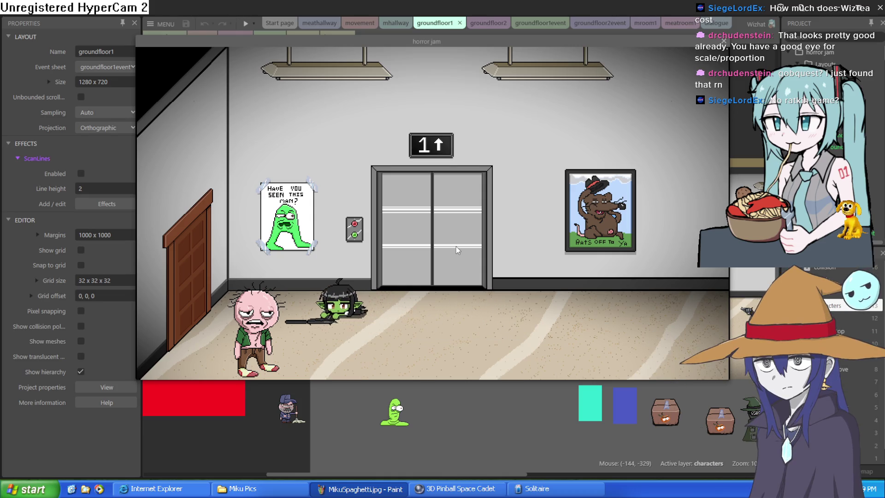
key("Right")
key("Right")
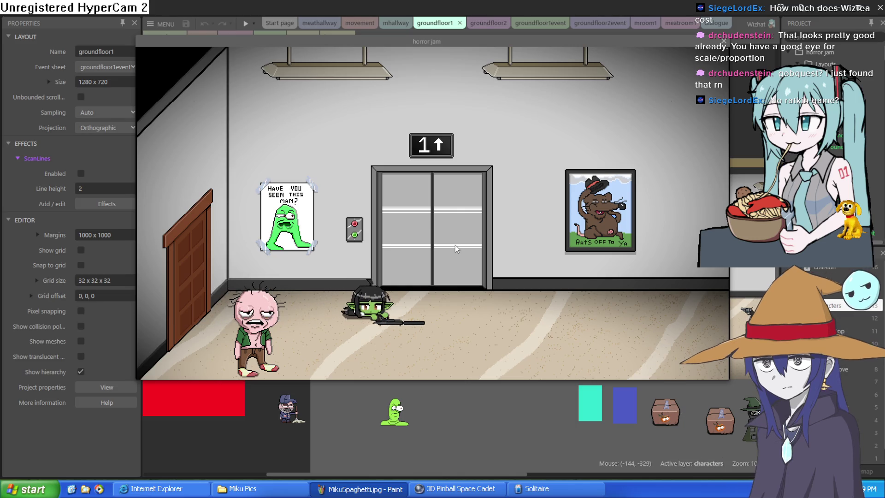
key("Left")
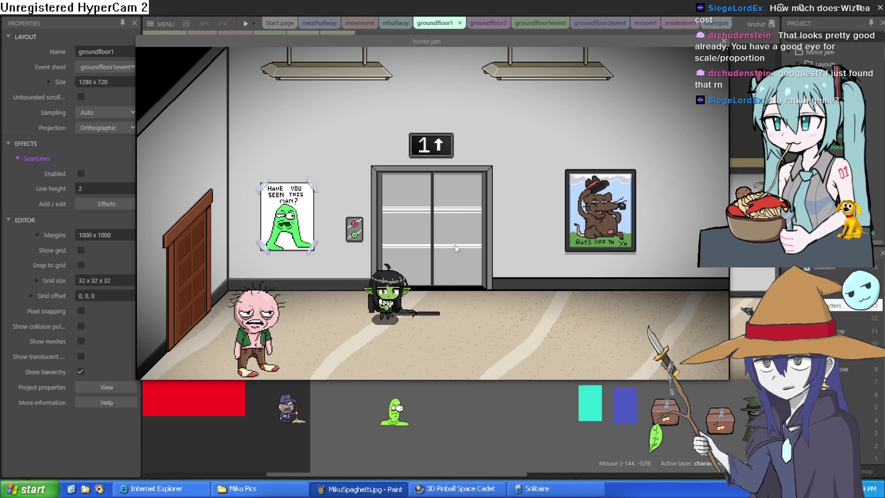
key("Up")
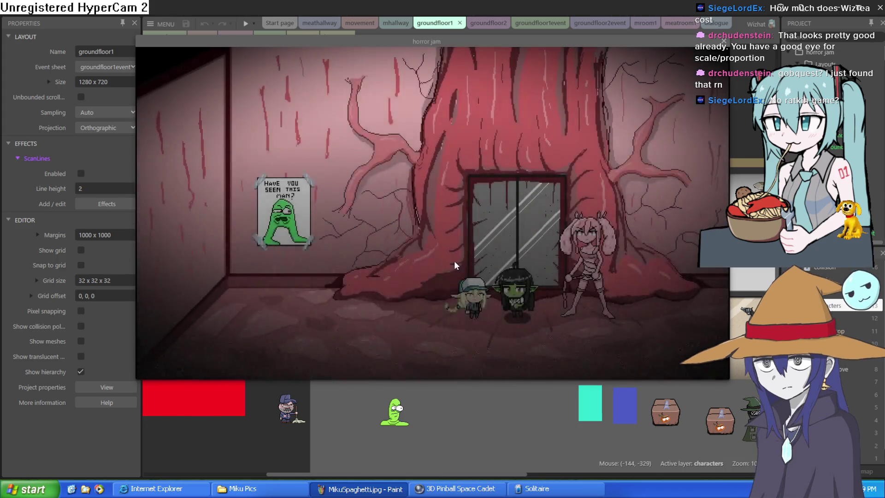
- Walk the goblin to the plant, trigger its dialogue, then dismiss it
key("Right")
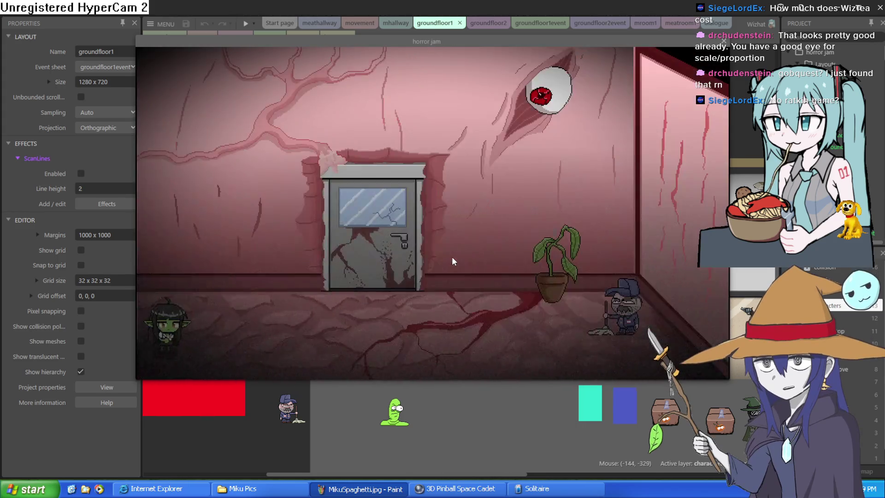
key("Right")
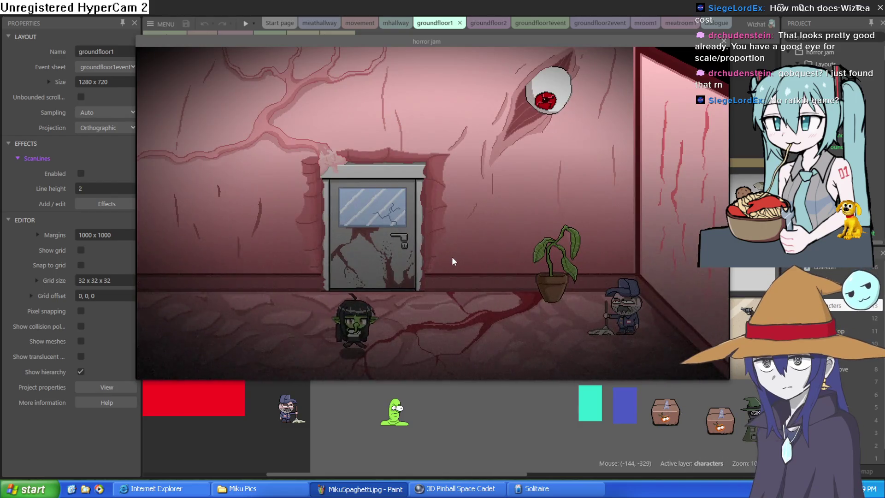
key("Up")
key("Up")
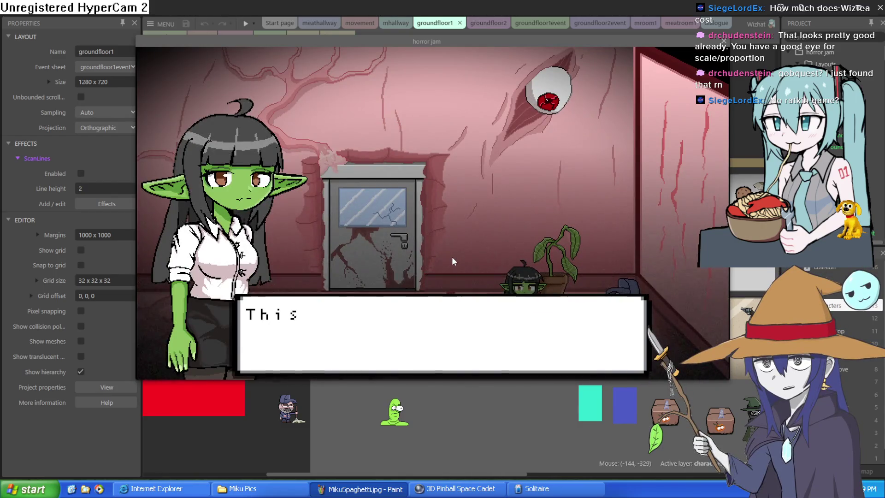
key("space")
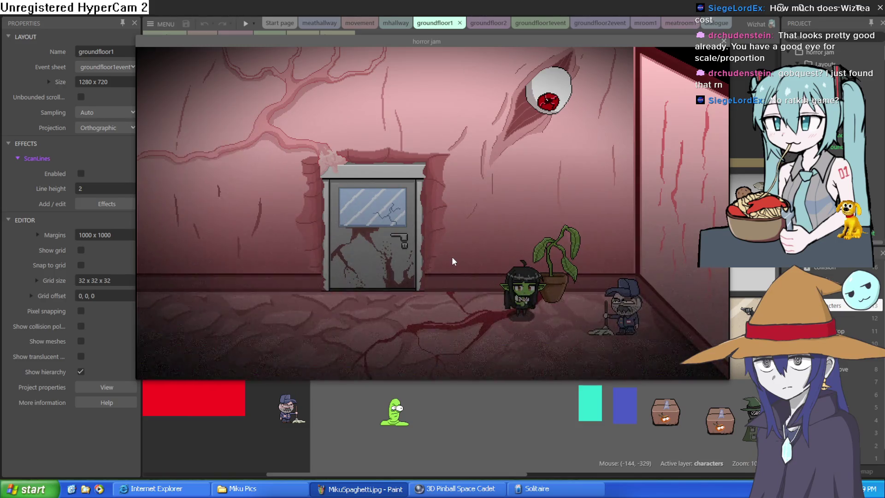
- Go through the door into the desk room, hide under the desk, then stand back up
key("Left")
key("Up")
key("Right")
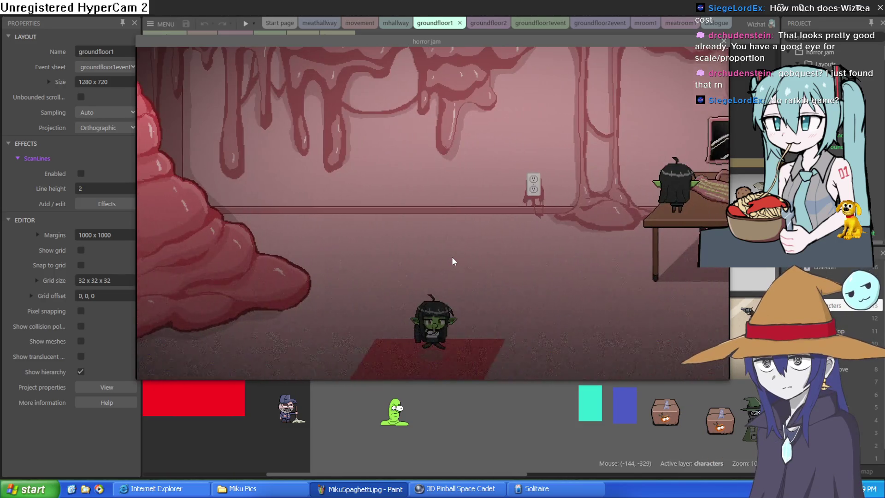
key("Up")
key("Right")
key("Right")
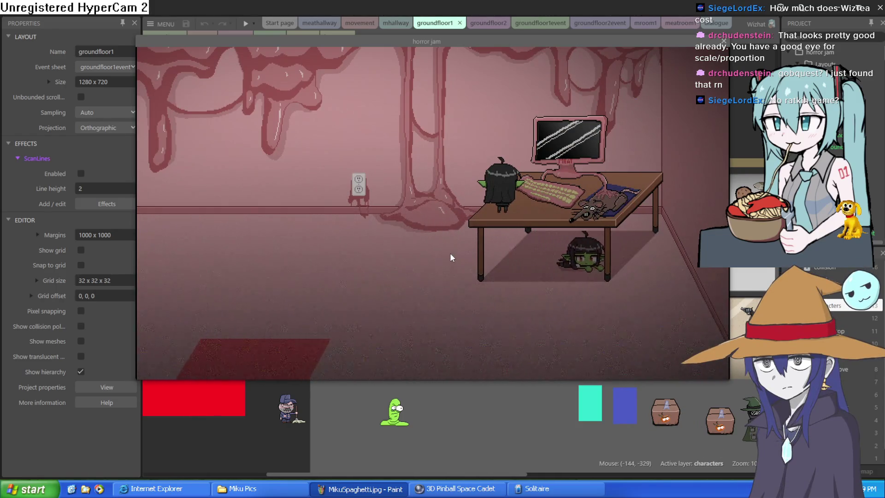
key("Left")
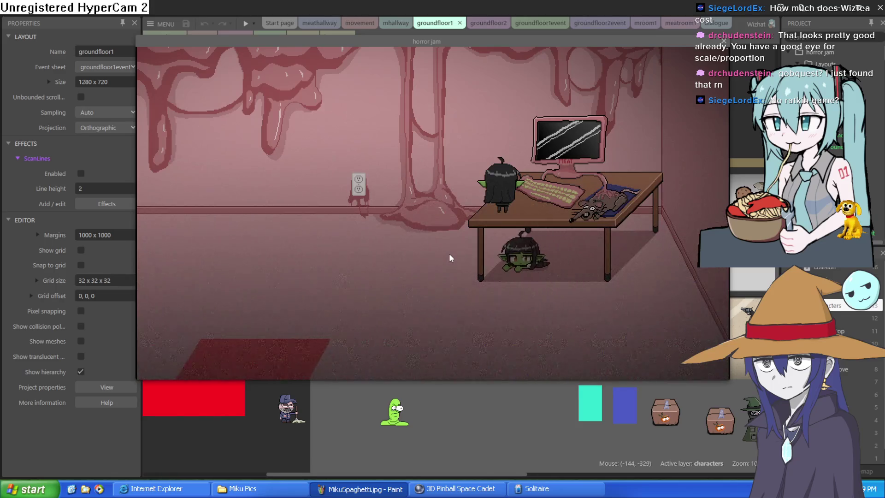
key("Up")
- Walk the goblin left across the room toward the flesh mound
key("Left")
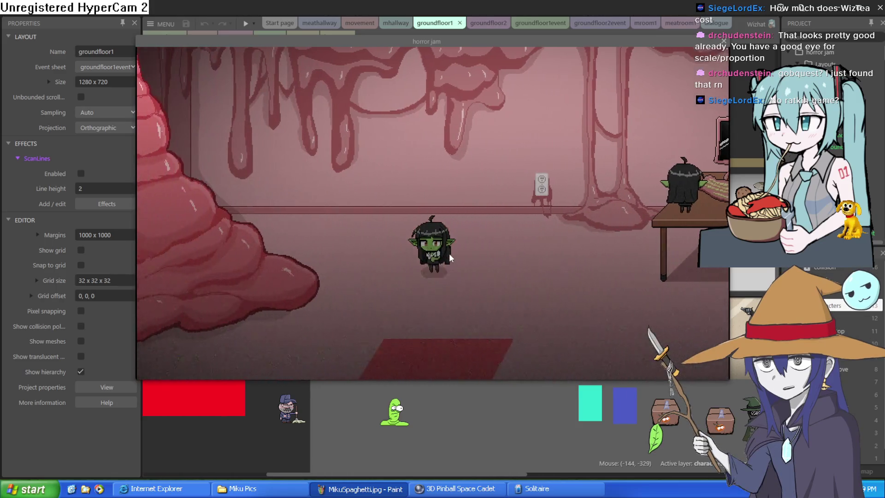
key("Down")
key("Down")
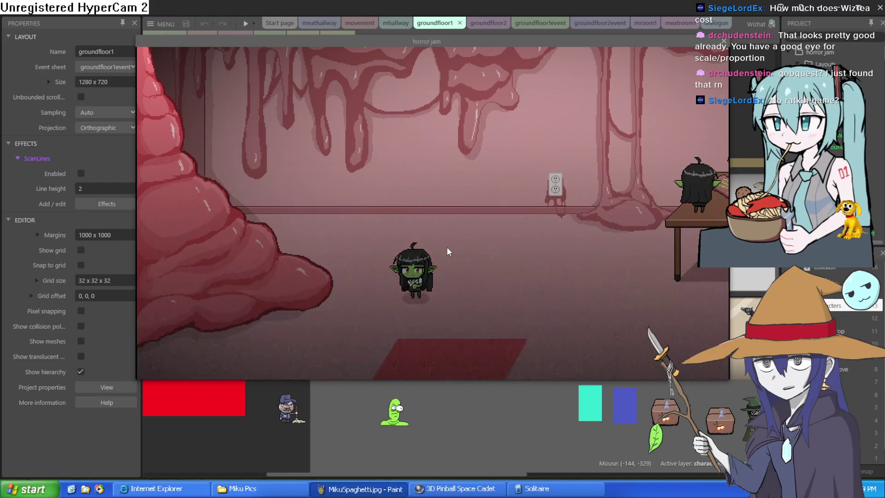
key("Left")
key("Left")
key("Up")
key("Down")
key("Right")
key("Right")
key("Up")
key("Left")
key("Down")
key("Left")
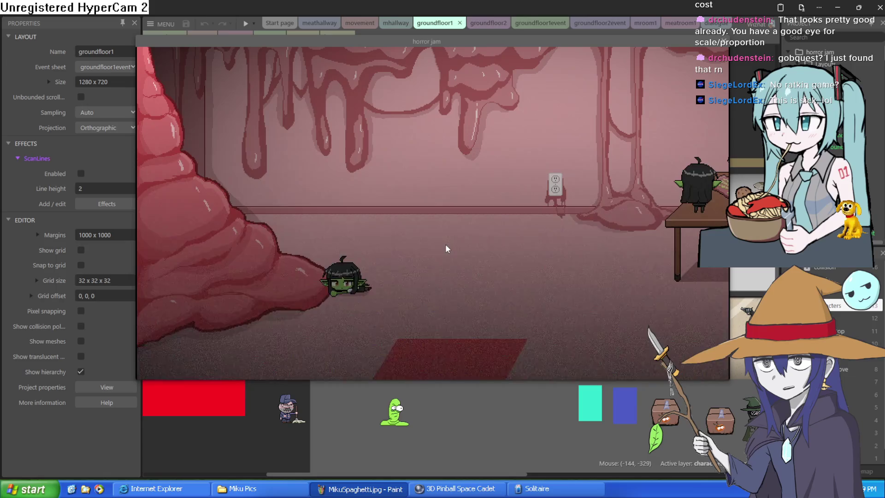
- Crouch, crawl into the flesh mound to hide, then crawl back out
key("Left")
key("Right")
key("Down")
key("Left")
key("Left")
key("Up")
key("Up")
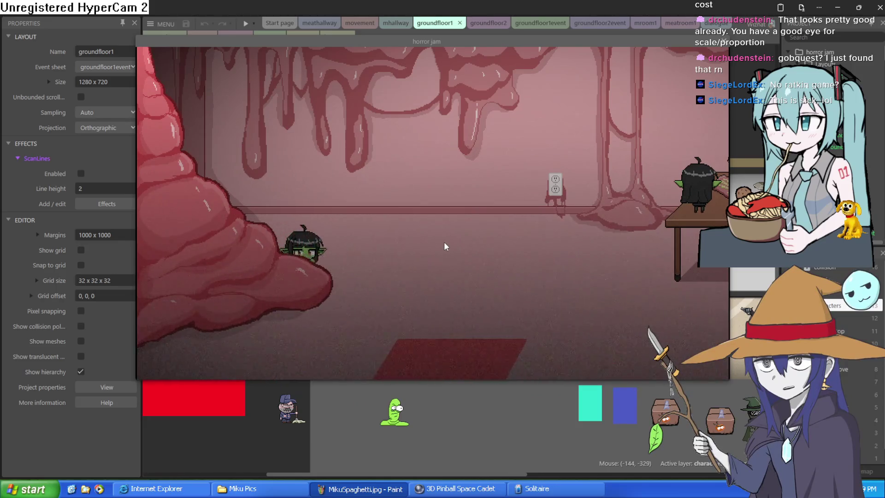
key("Right")
- Step onto the red rug, retrigger the plant dialogue, then close the preview
key("Down")
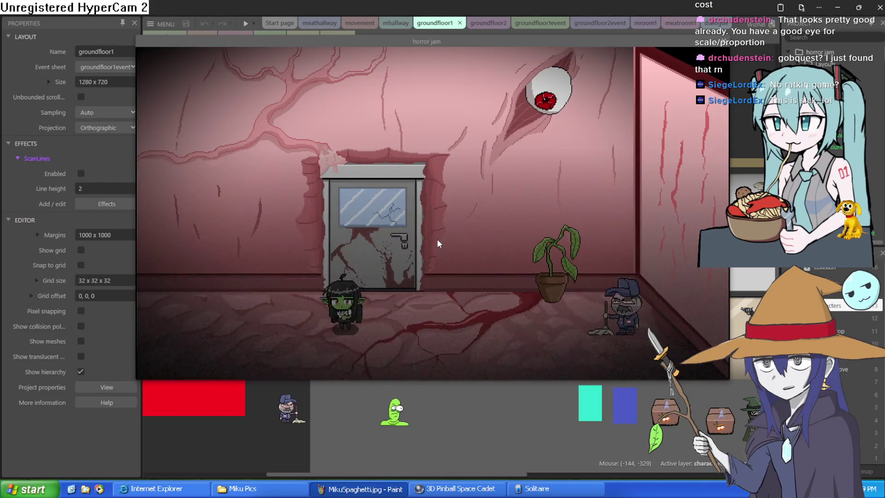
key("Right")
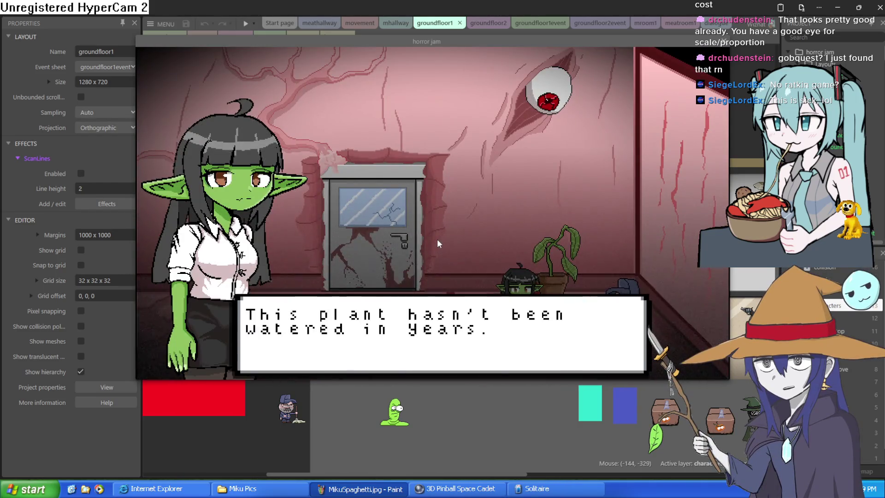
key("Left")
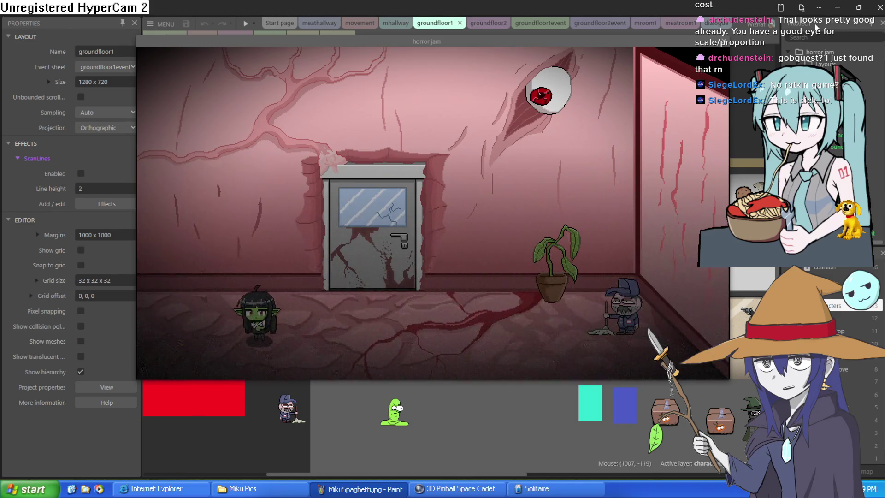
left_click(240, 41)
- Rerun the preview and walk the goblin girl toward the counter and back wall
left_click(242, 25)
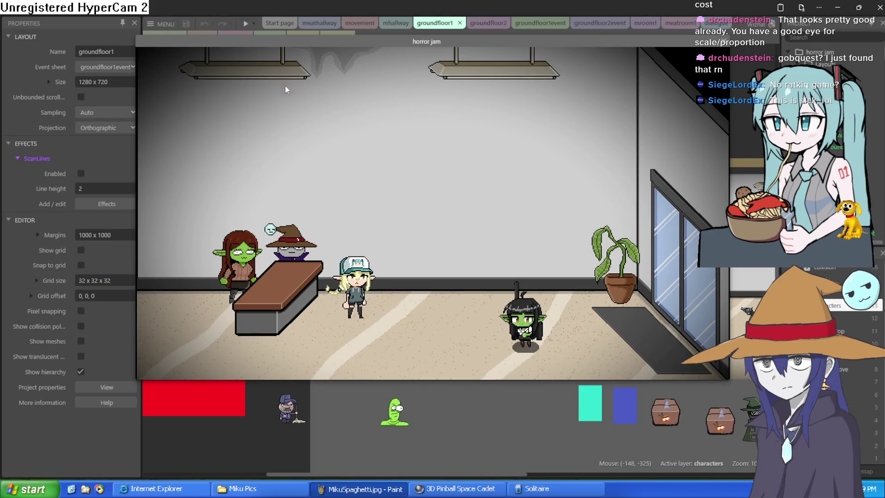
key("Left")
key("Left")
key("Left")
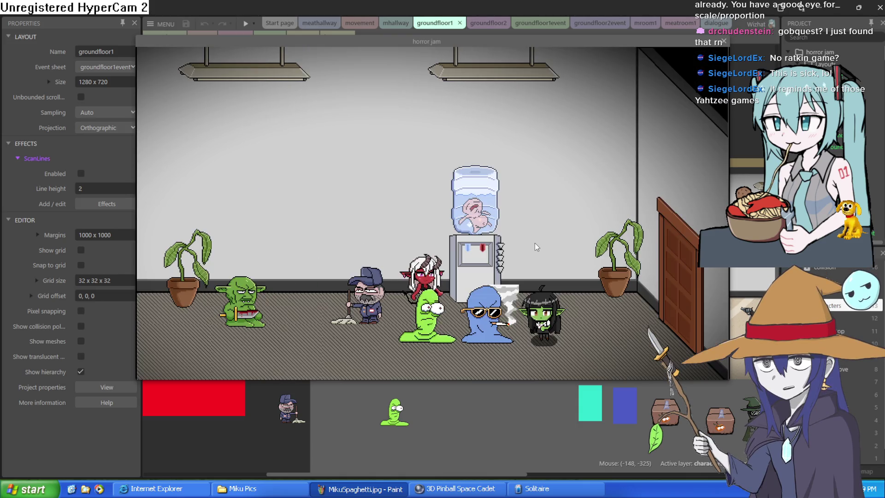
key("Up")
key("Right")
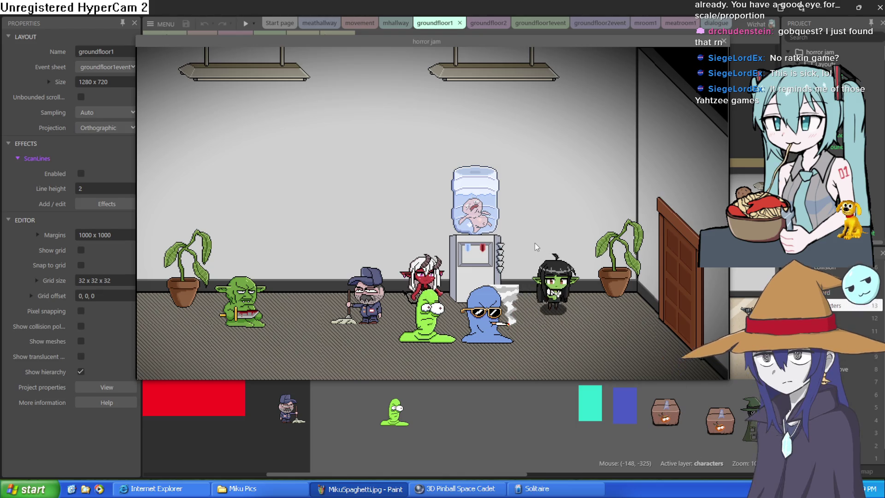
key("Left")
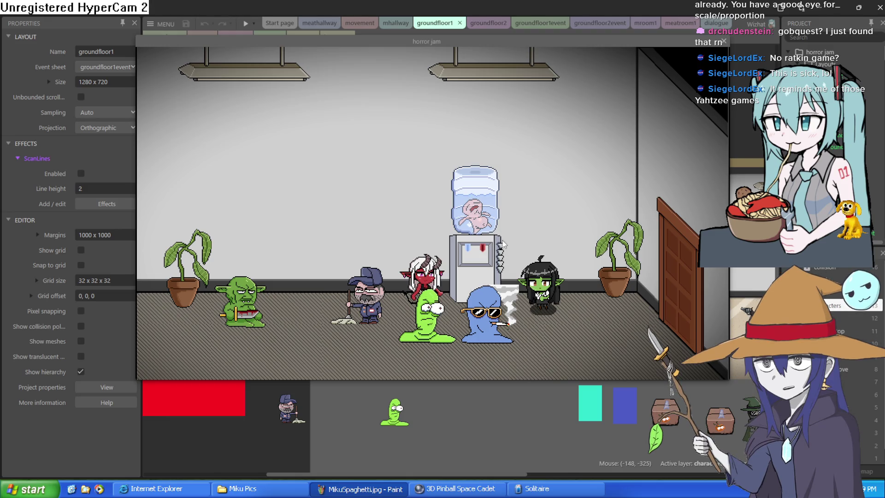
- Walk the goblin girl left past the smoke through the office toward the exit
key("Left")
key("Down")
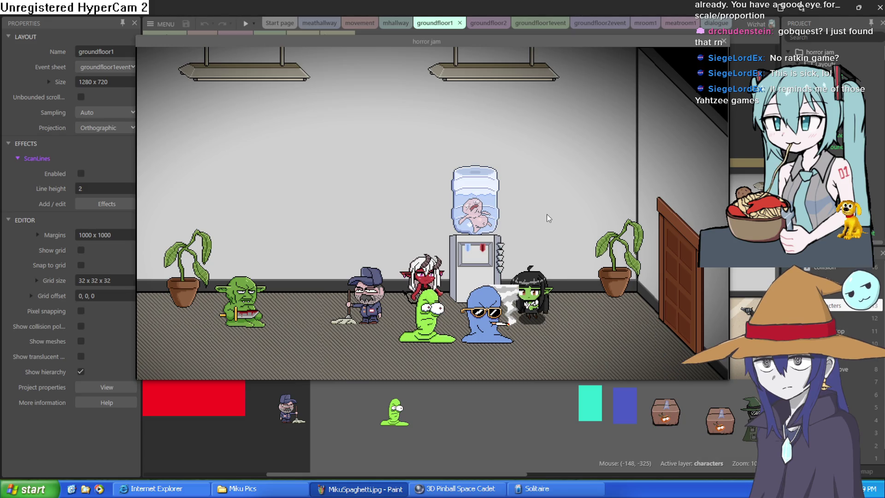
key("Left")
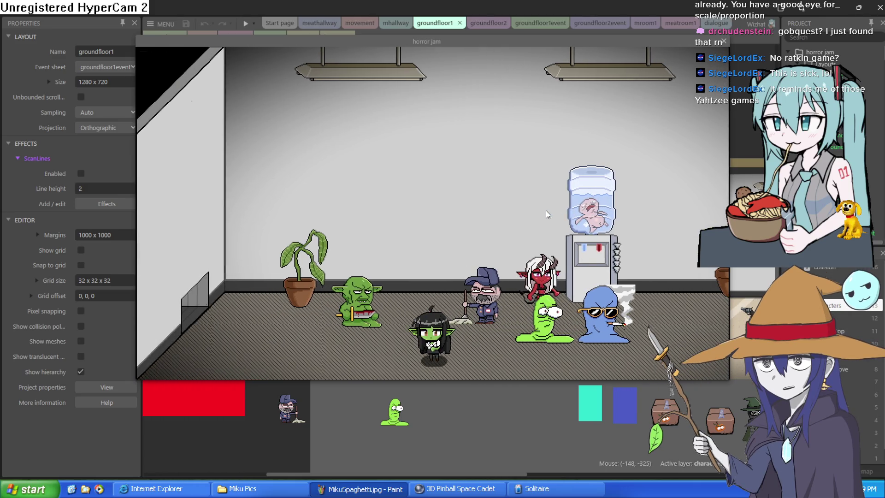
key("Left")
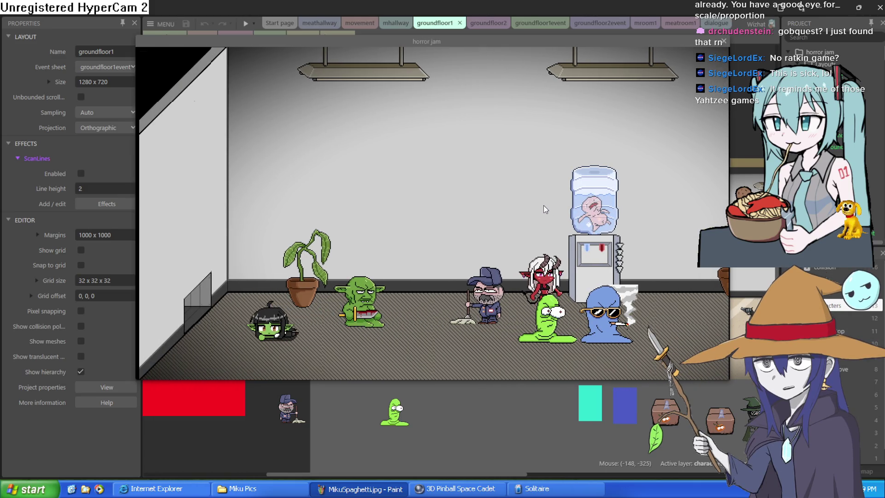
key("Right")
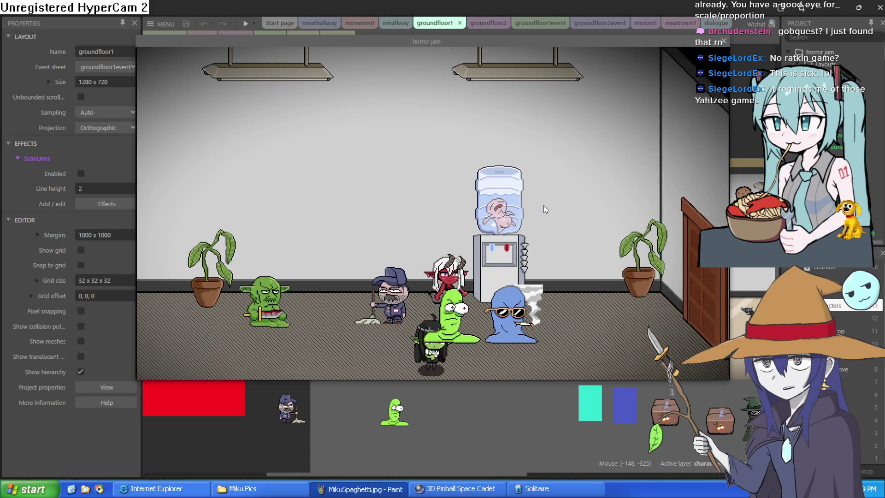
key("Down")
key("Left")
key("Up")
key("Left")
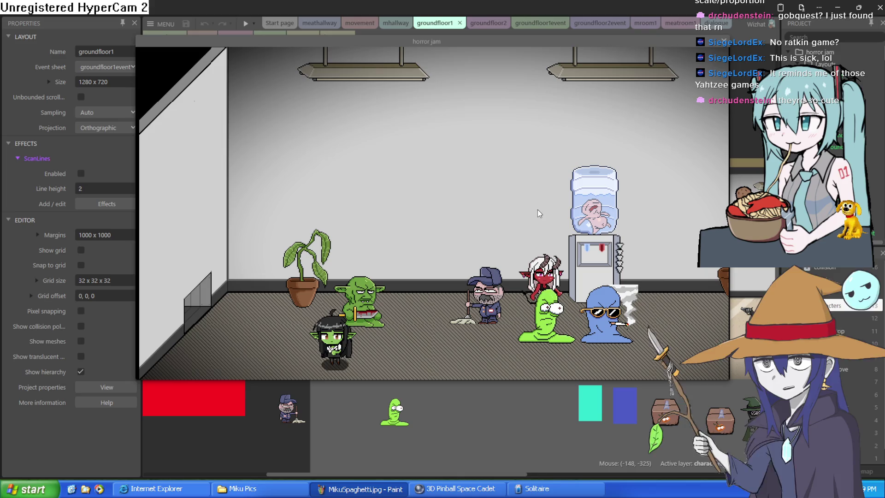
key("Left")
key("Up")
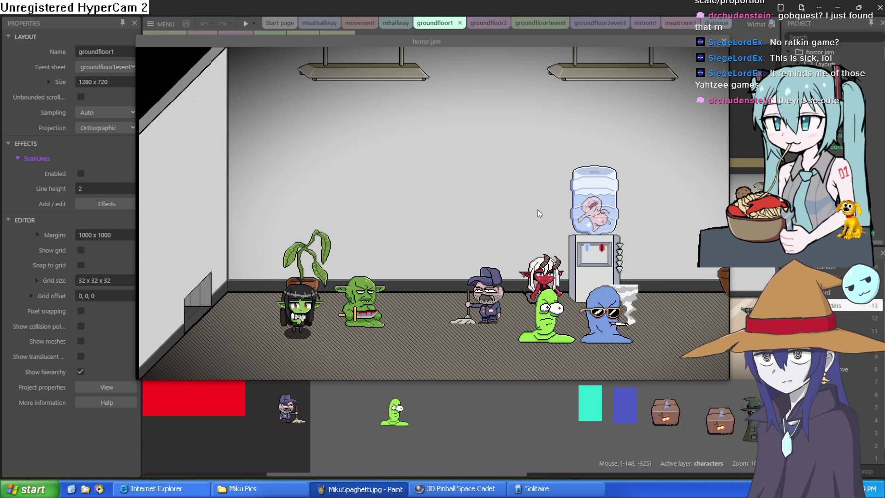
key("Left")
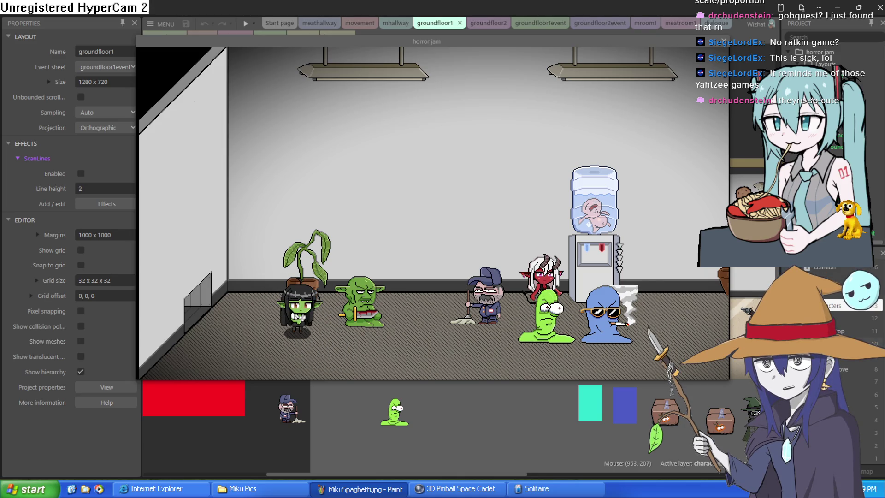
key("Left")
key("Left")
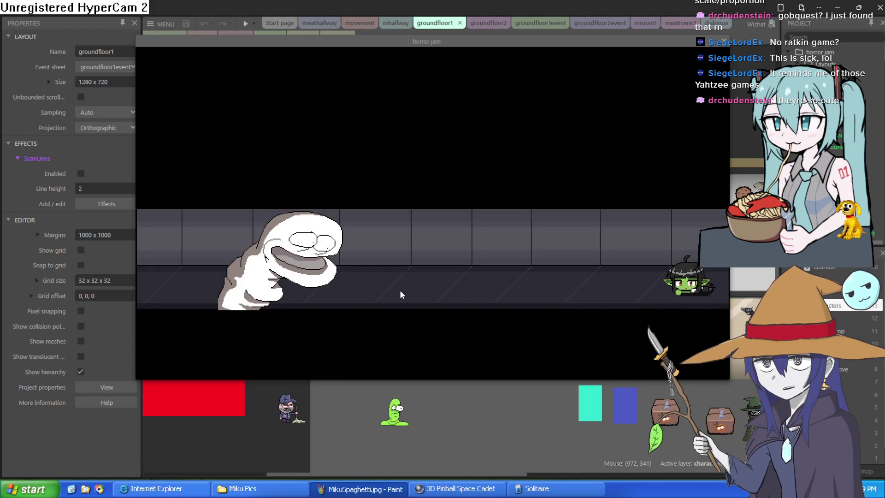
- Walk the goblin along the dark hallway into the next bright room
key("Left")
key("Left")
key("Left")
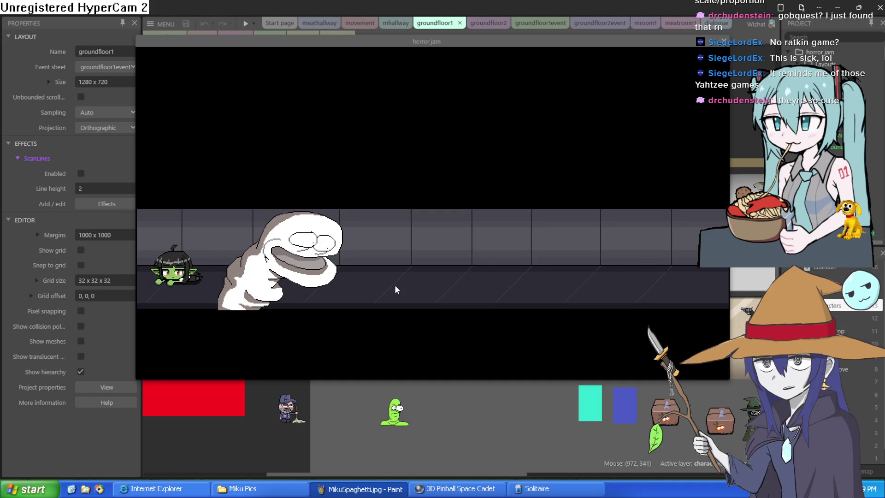
key("Left")
key("Up")
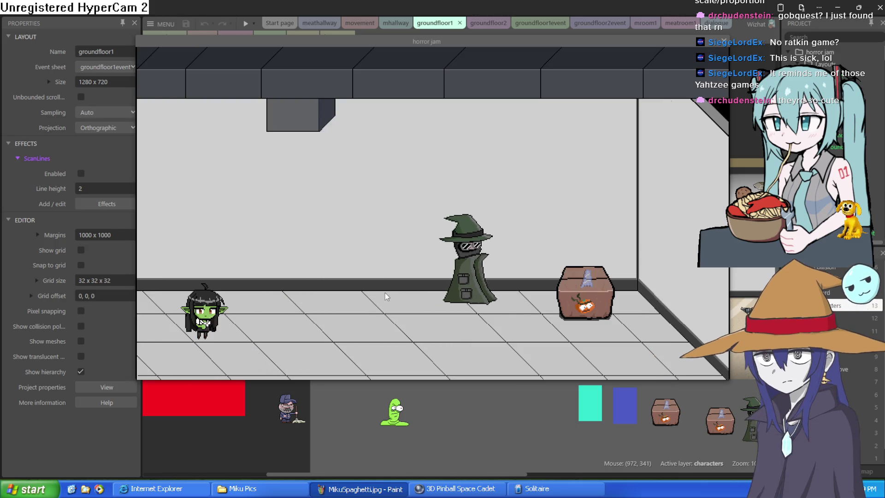
key("Right")
key("Up")
- Walk the goblin around the tiled floor past the witch
key("Right")
key("Down")
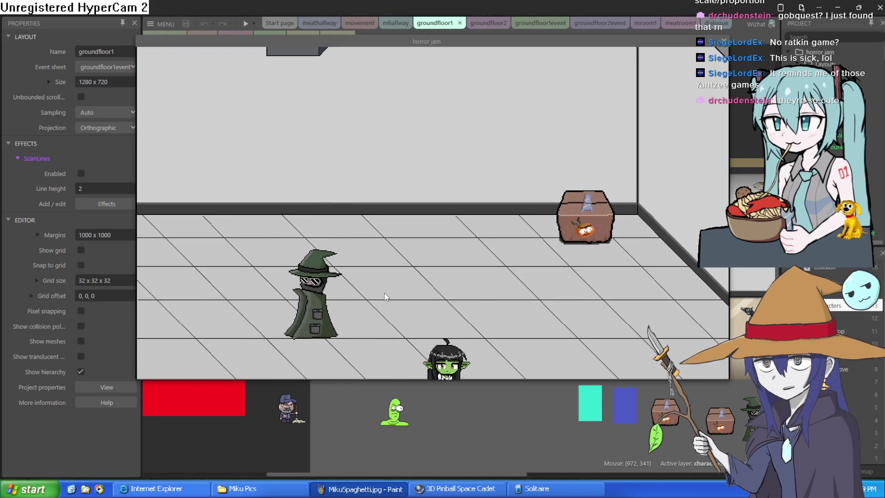
key("Right")
key("Up")
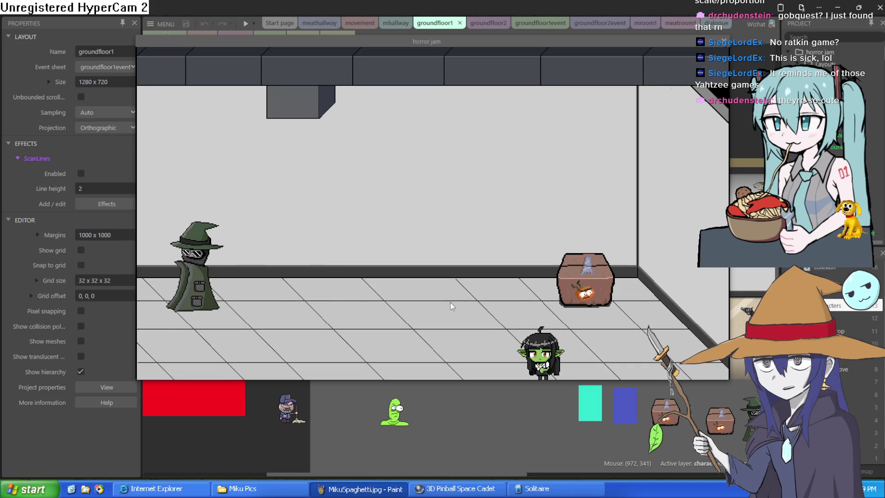
key("Left")
key("Down")
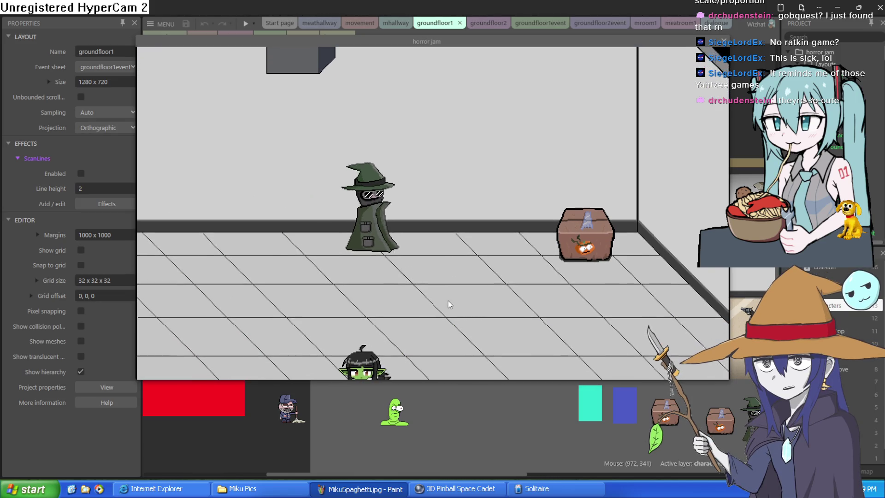
key("Left")
key("Up")
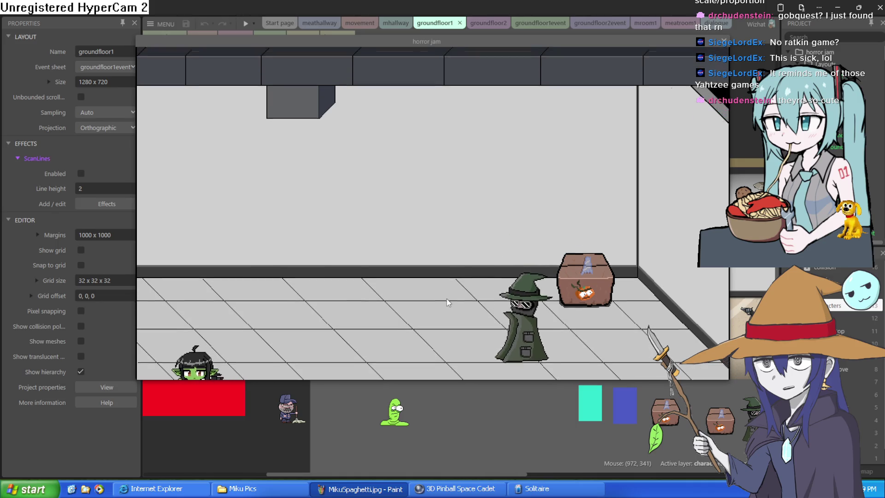
key("Up")
key("Right")
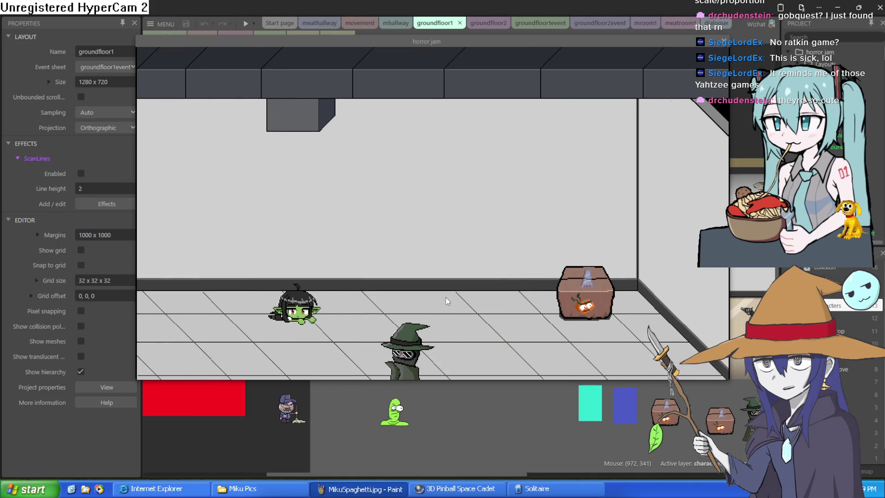
- Walk the goblin to stand beside the crate, then close the preview
key("Right")
key("Down")
key("Right")
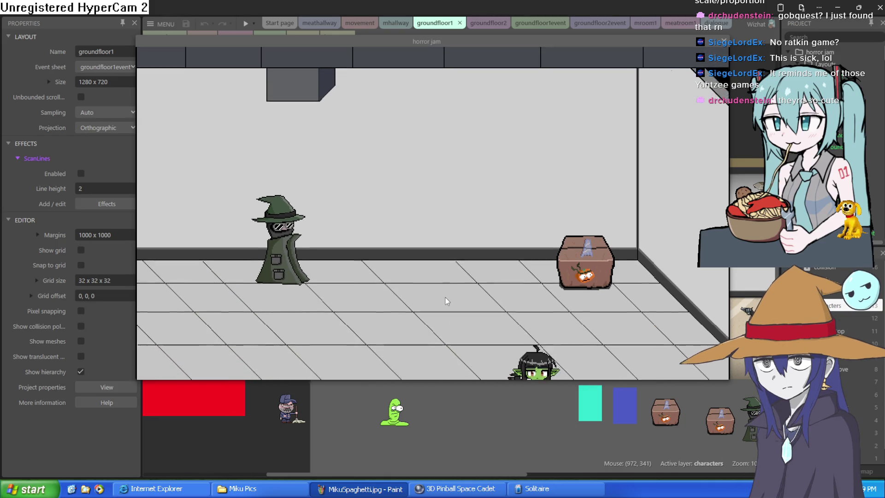
key("Left")
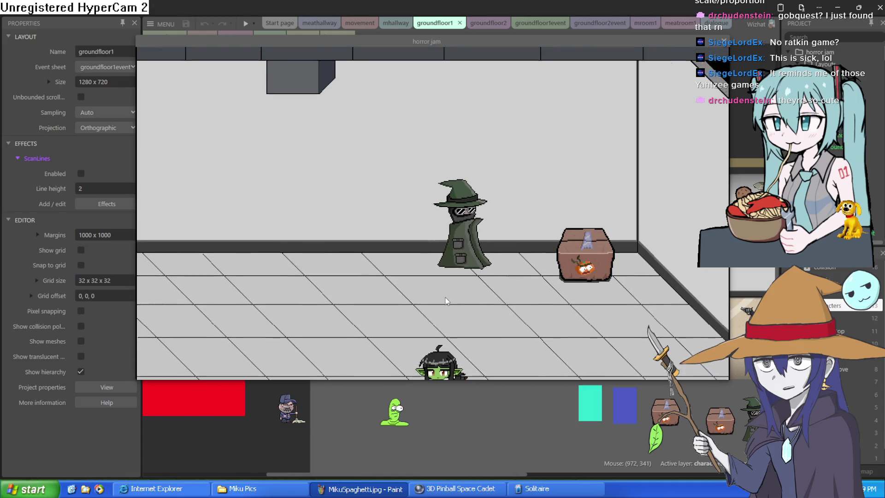
key("Up")
key("Right")
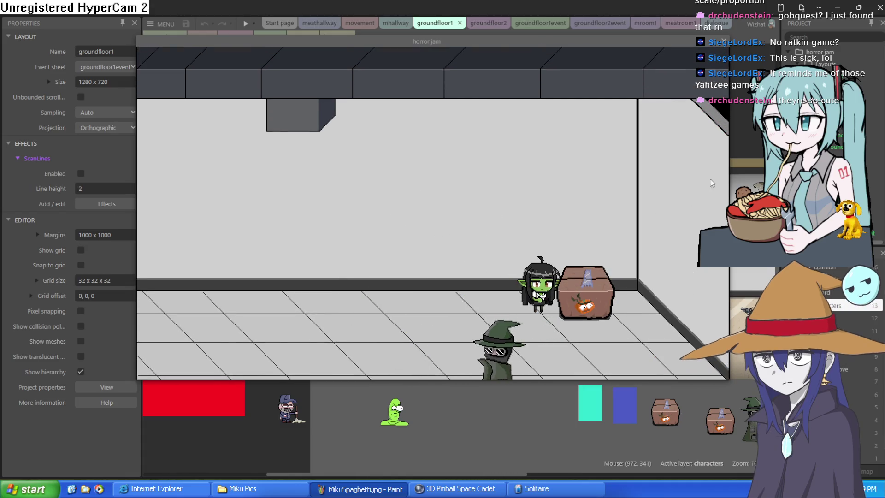
key("Down")
key("Right")
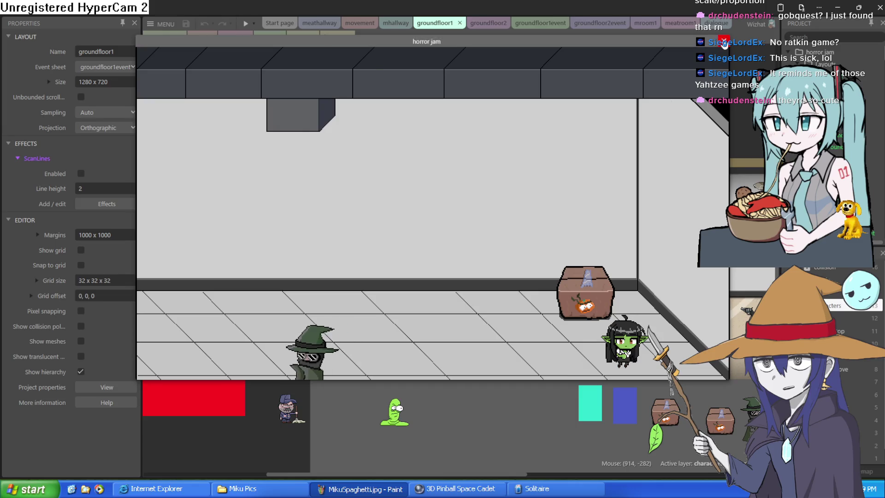
left_click(724, 43)
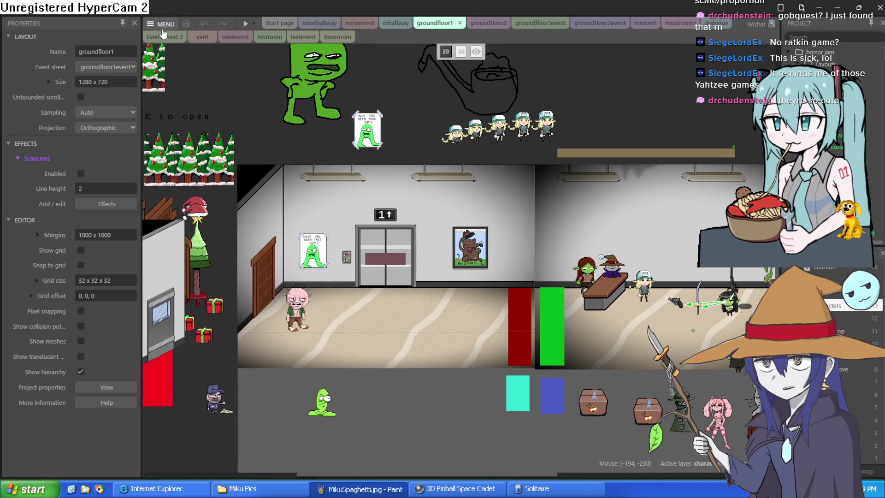
- Zoom in on groundfloor1 and move the rifle and revolver beside the sword
left_click(162, 30)
left_click(625, 87)
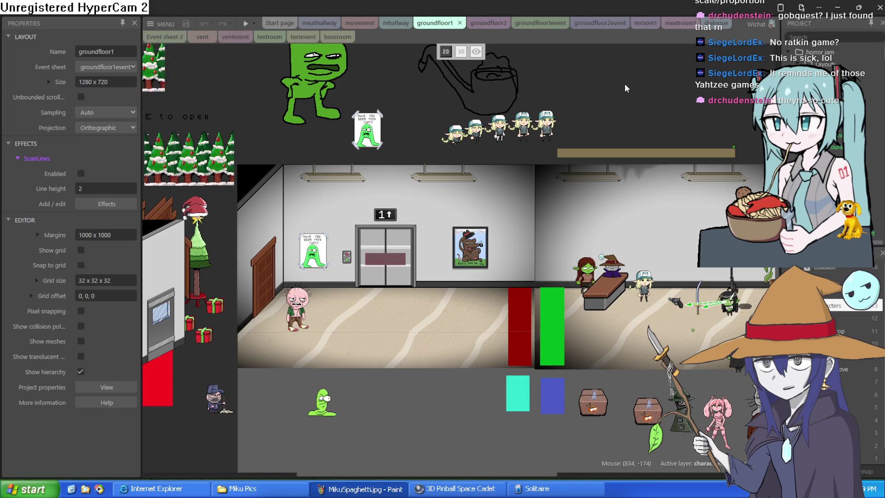
scroll(526, 152, "right", 5)
scroll(502, 351, "up", 5)
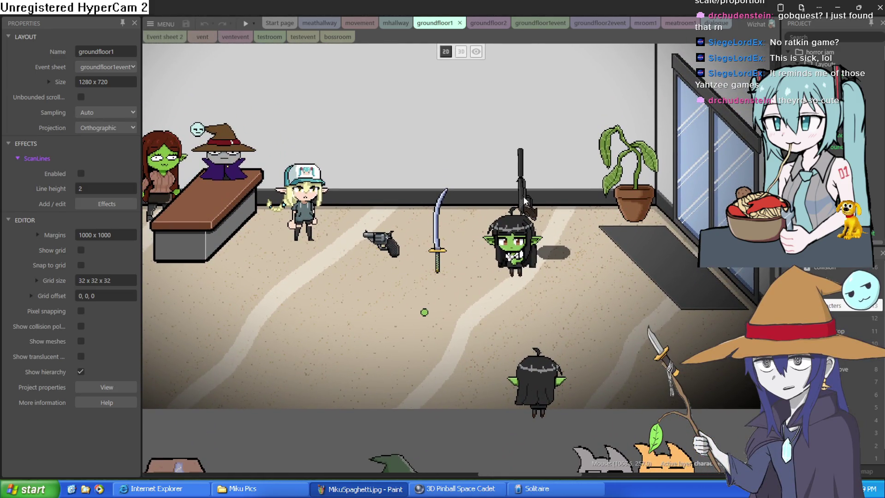
mouse_move(525, 202)
left_mouse_down()
mouse_move(458, 242)
mouse_move(449, 251)
mouse_move(458, 256)
left_mouse_up()
left_click(396, 258)
left_click_drag(396, 258, 411, 257)
- Deselect the revolver and zoom back out over the groundfloor1 layout
scroll(443, 226, "up", 3)
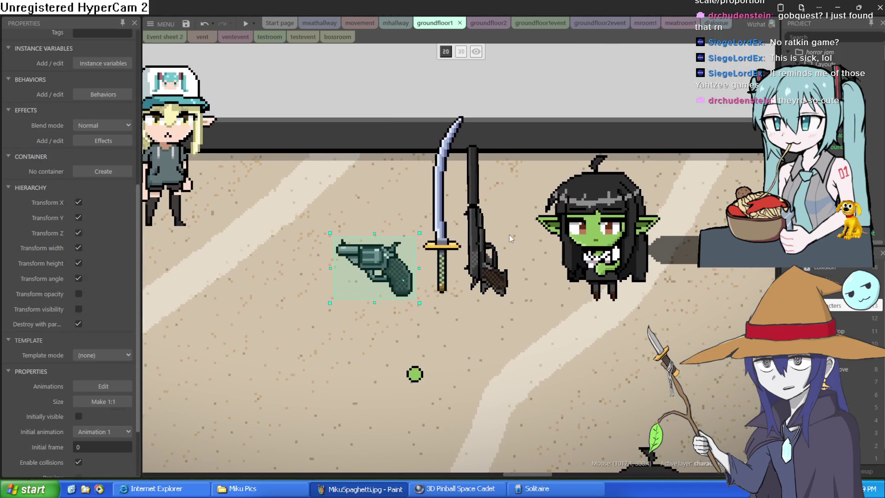
scroll(516, 258, "down", 5)
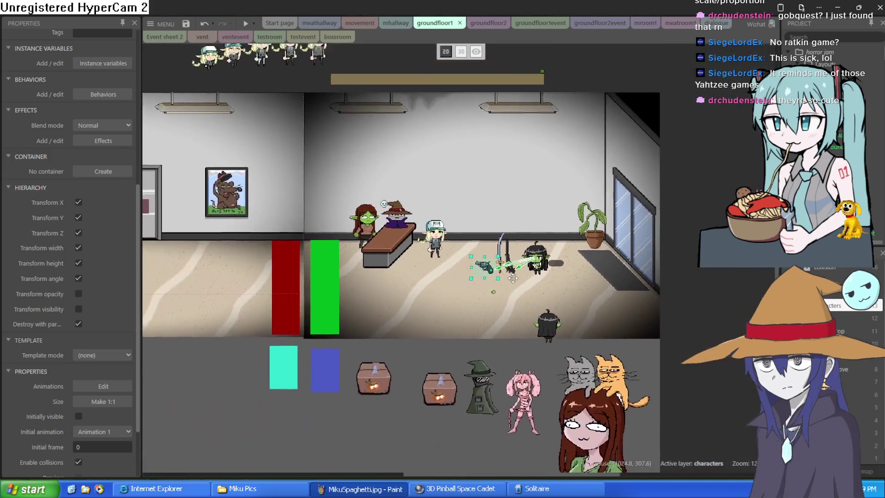
scroll(519, 265, "up", 2)
left_click(552, 88)
left_click_drag(325, 117, 477, 264)
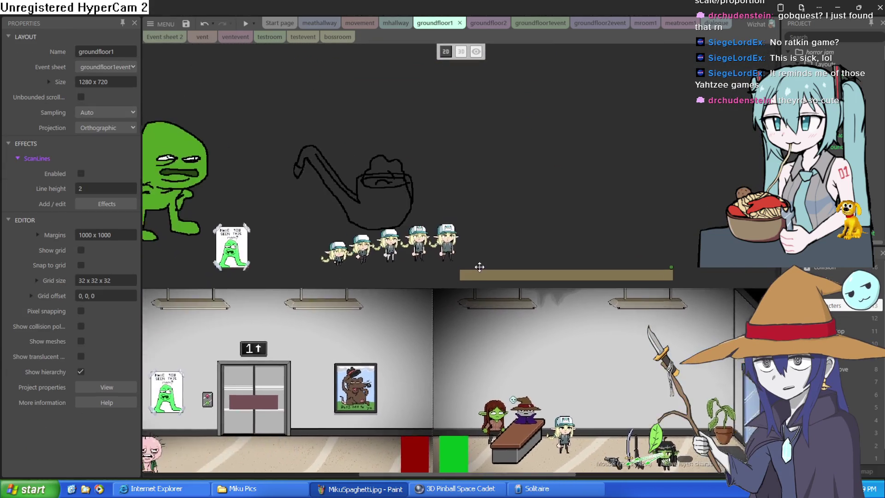
scroll(477, 264, "down", 4)
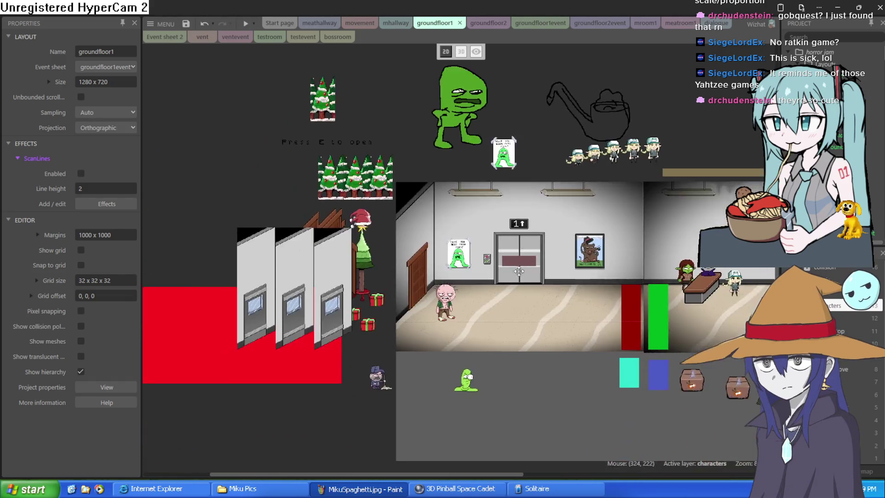
- Switch to the groundfloor2 layout and bring up the Project menu
left_click(488, 23)
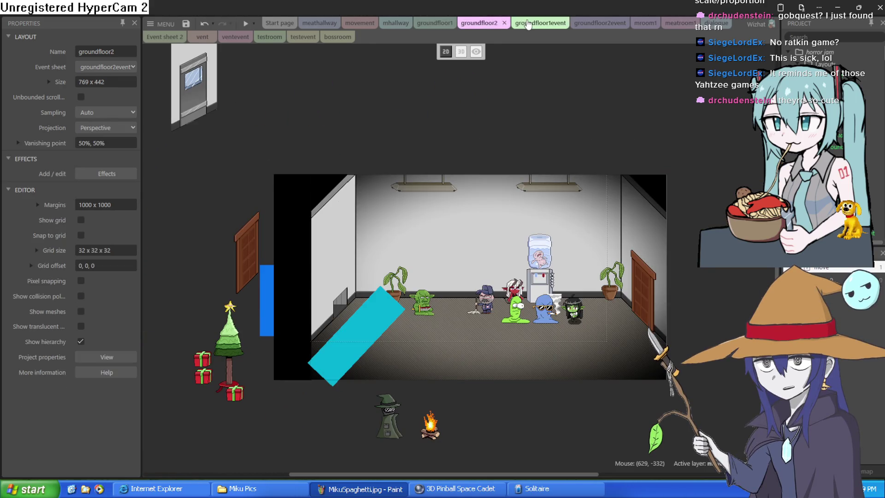
left_click(529, 23)
left_click(479, 23)
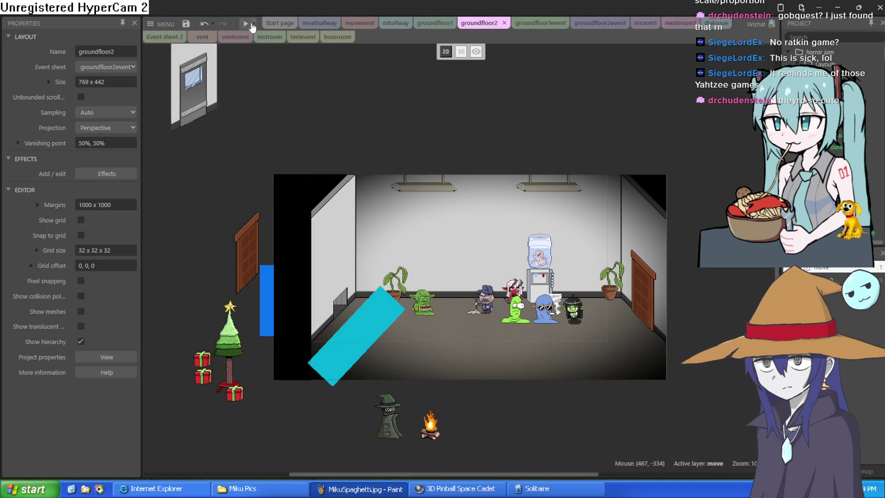
left_click(161, 24)
- Open recent project Atheneum0.3.c3p, closing the horror jam project without saving
mouse_move(185, 40)
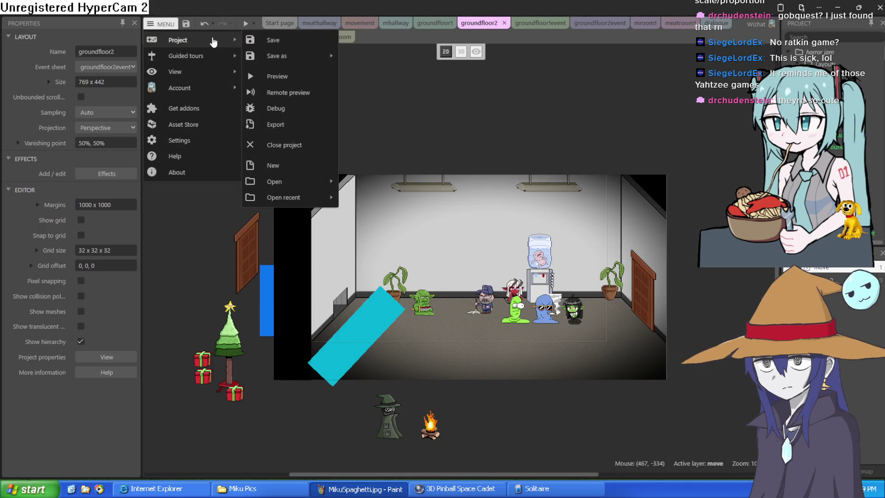
mouse_move(284, 197)
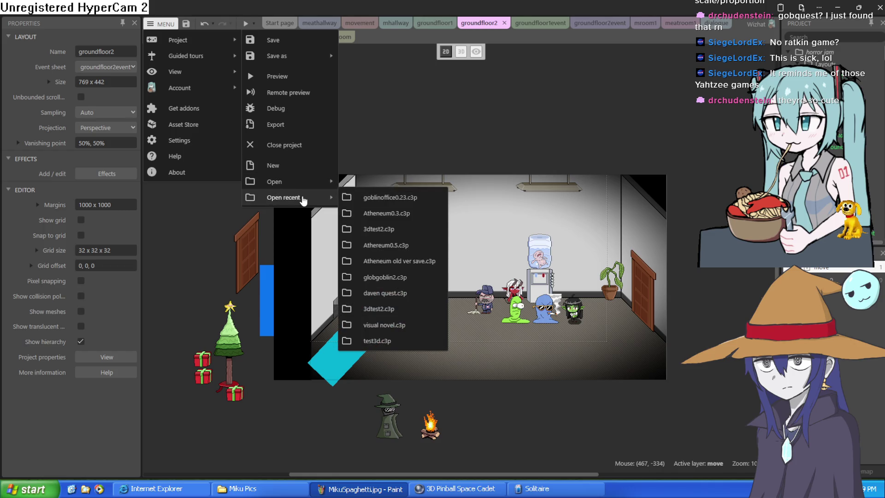
left_click(398, 214)
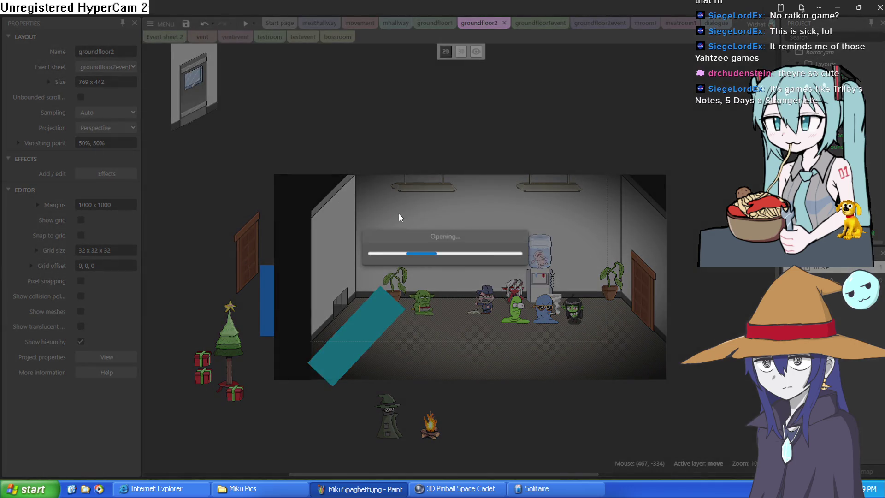
left_click(477, 268)
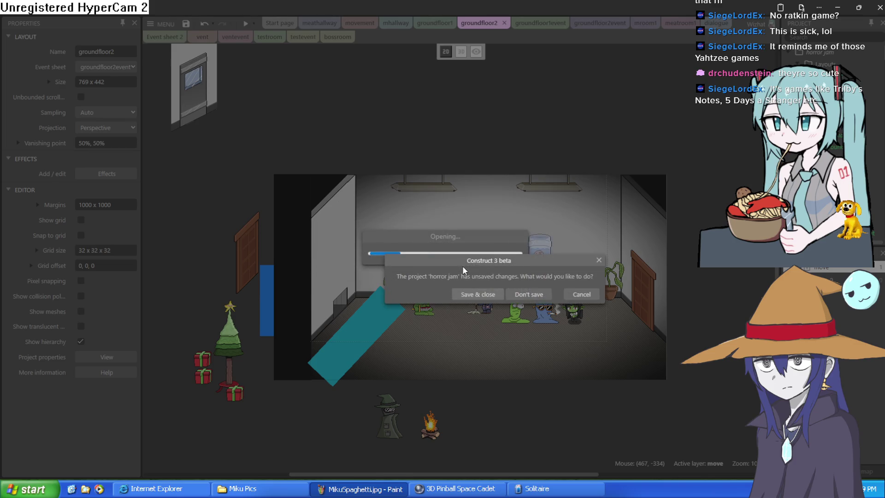
left_click(511, 297)
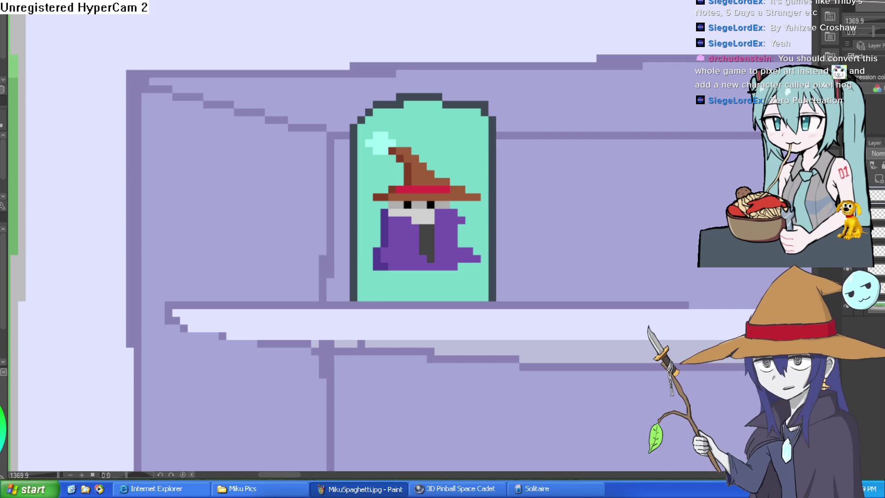
- Zoom in, center and select the teal wizard panel and figure
scroll(461, 138, "up", 3)
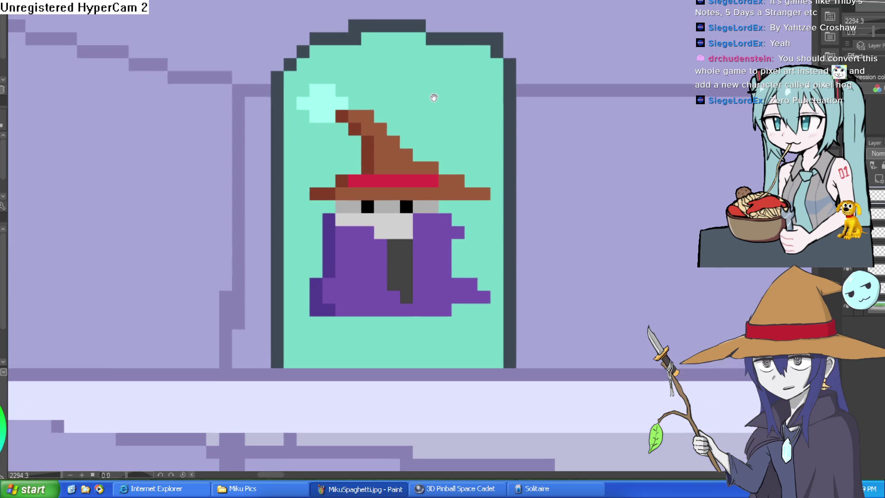
left_click_drag(437, 99, 359, 69)
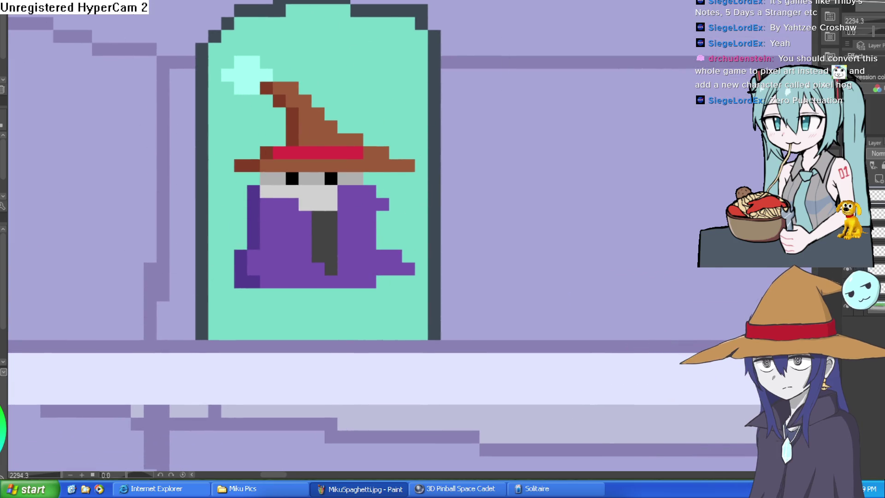
left_click(367, 68)
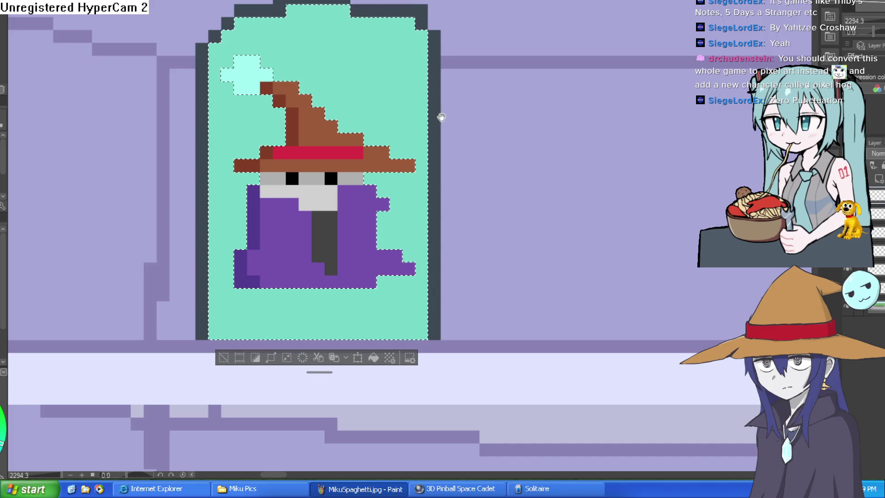
scroll(461, 117, "down", 2)
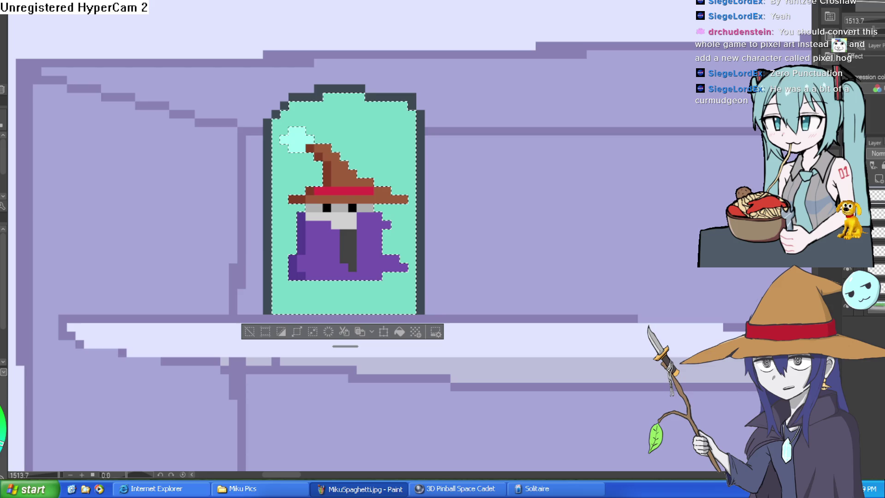
- Clear the selection, zoom out, and drag the Arethra goblin left to -328, 488
key("ctrl+d")
left_click_drag(879, 21, 860, 21)
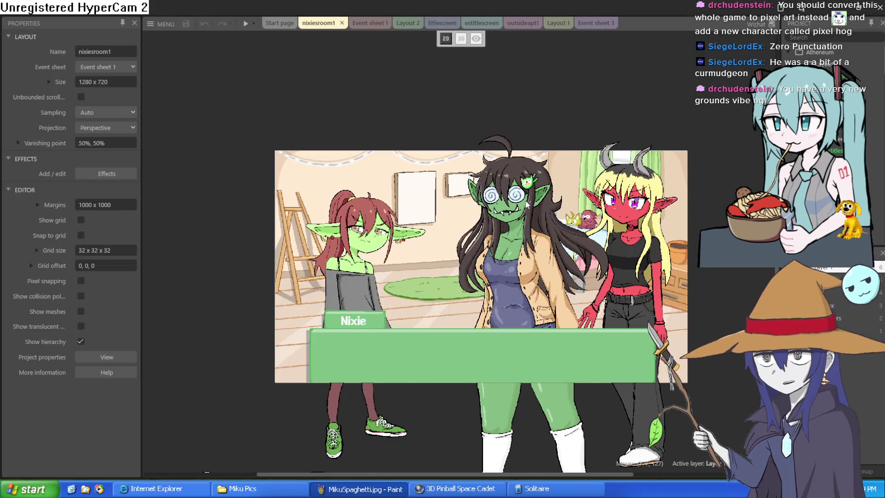
mouse_move(496, 191)
left_mouse_down()
mouse_move(240, 213)
mouse_move(157, 146)
mouse_move(161, 162)
mouse_move(151, 167)
left_mouse_up()
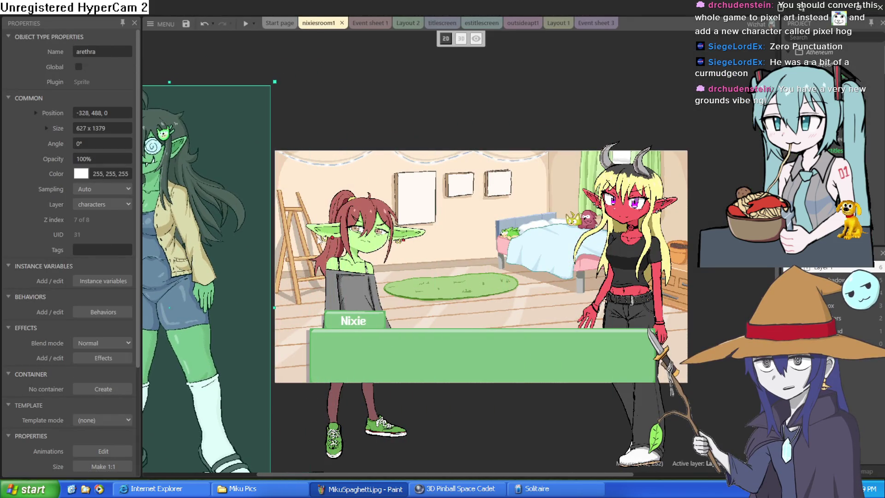
- Move Nixie to the centre of the bedroom and the red demon girl out to the right
mouse_move(338, 256)
left_mouse_down()
mouse_move(480, 241)
mouse_move(469, 243)
left_mouse_up()
scroll(479, 262, "up", 2)
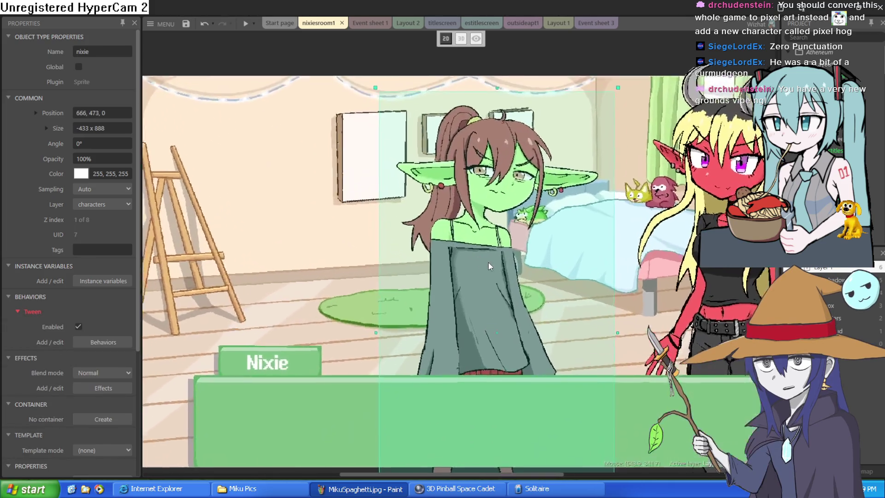
scroll(489, 266, "down", 2)
left_click(655, 222)
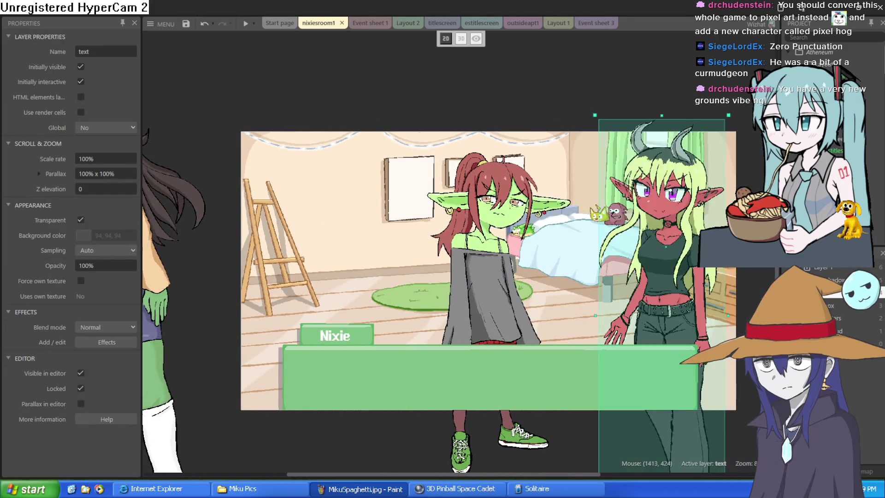
left_click_drag(655, 221, 756, 221)
- Nudge Nixie a little left and down, zooming in to inspect the plushies
left_click(294, 273)
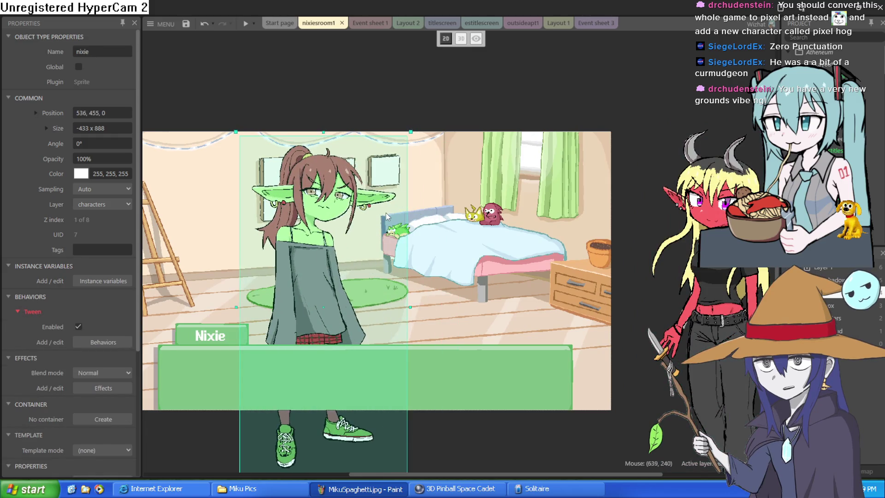
scroll(386, 212, "up", 3)
scroll(386, 212, "down", 2)
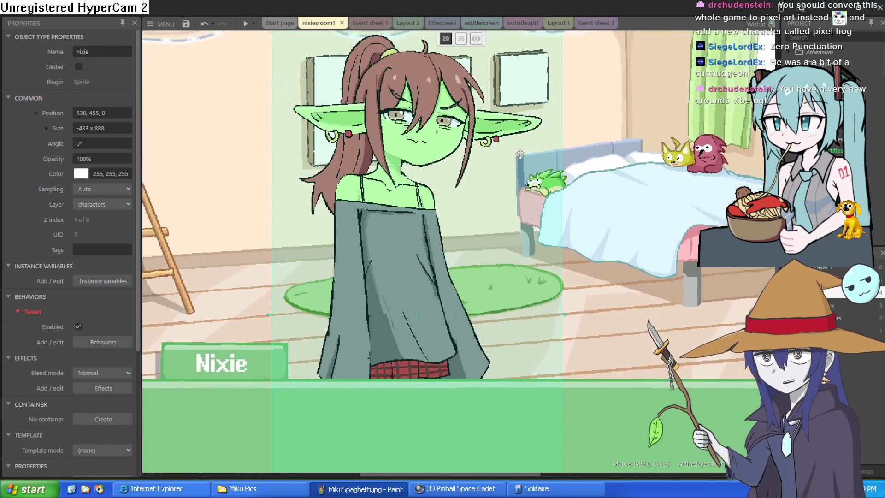
scroll(499, 166, "down", 2)
mouse_move(432, 217)
left_mouse_down()
mouse_move(411, 228)
mouse_move(376, 217)
mouse_move(470, 210)
mouse_move(481, 217)
left_mouse_up()
scroll(481, 217, "down", 2)
scroll(478, 209, "up", 1)
scroll(478, 209, "up", 4)
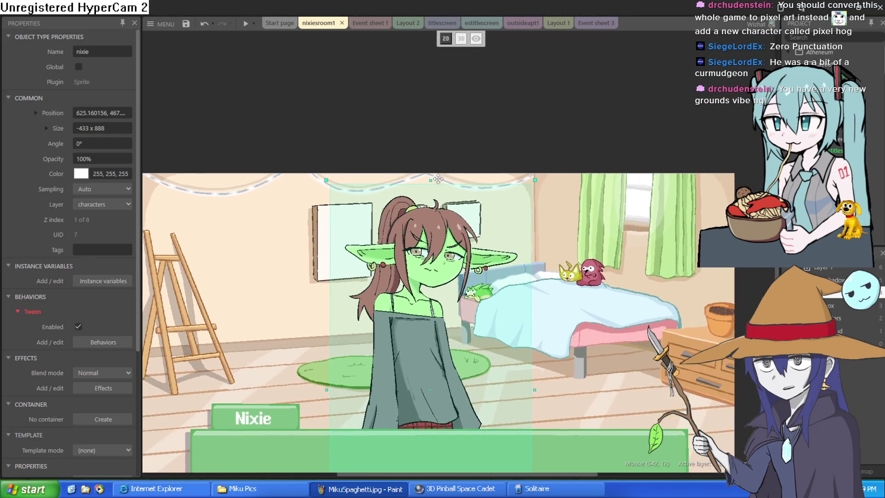
scroll(435, 119, "up", 3)
scroll(492, 174, "down", 6)
scroll(494, 244, "up", 2)
scroll(475, 191, "up", 8)
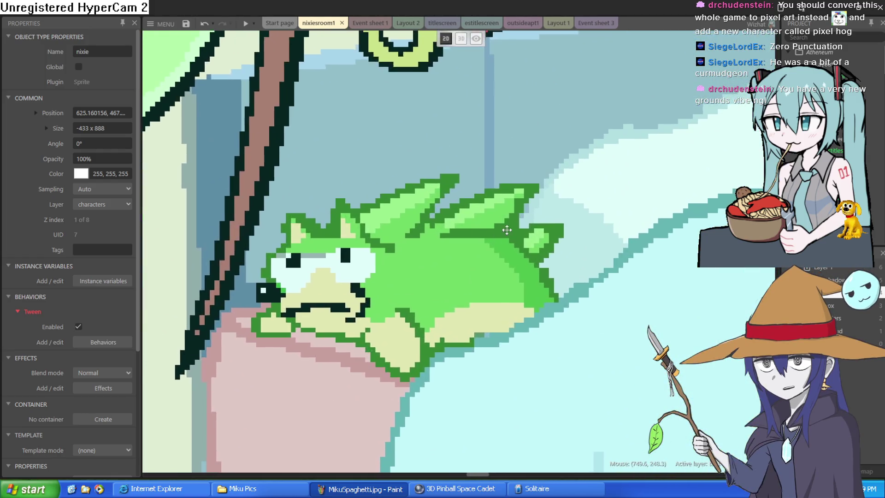
scroll(507, 234, "down", 5)
scroll(329, 150, "up", 3)
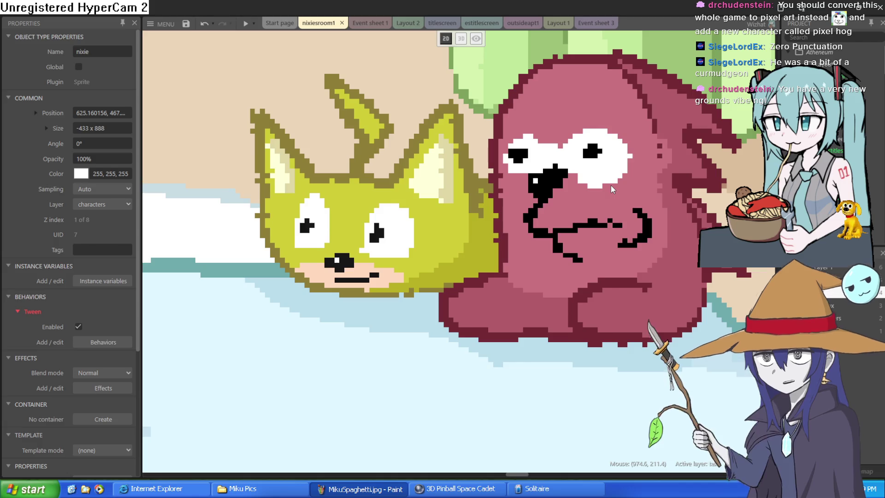
scroll(612, 189, "down", 6)
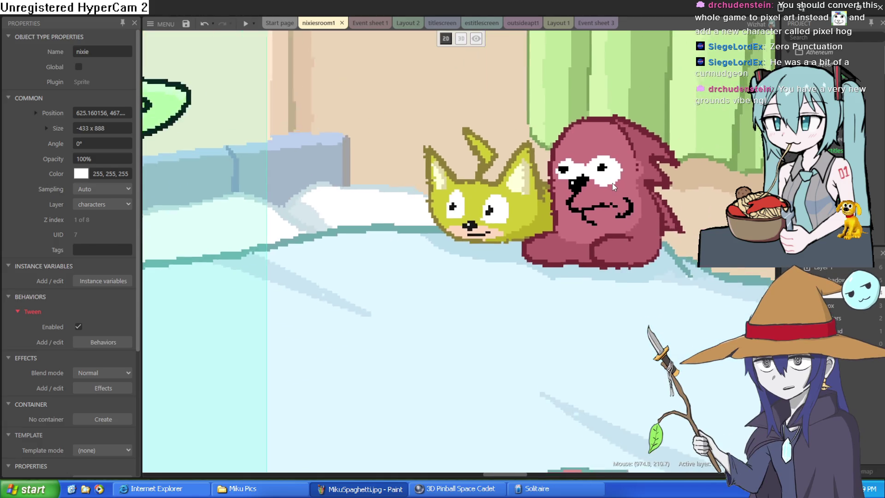
scroll(597, 161, "down", 2)
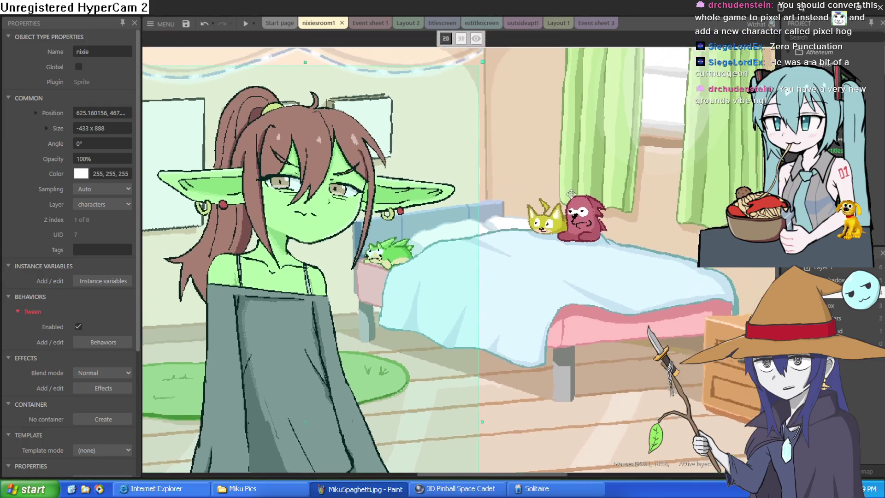
- Check Nixie centred at 648, 472, then return to the bus-stop drawing
left_click(530, 138)
scroll(560, 139, "up", 2)
scroll(561, 139, "down", 3)
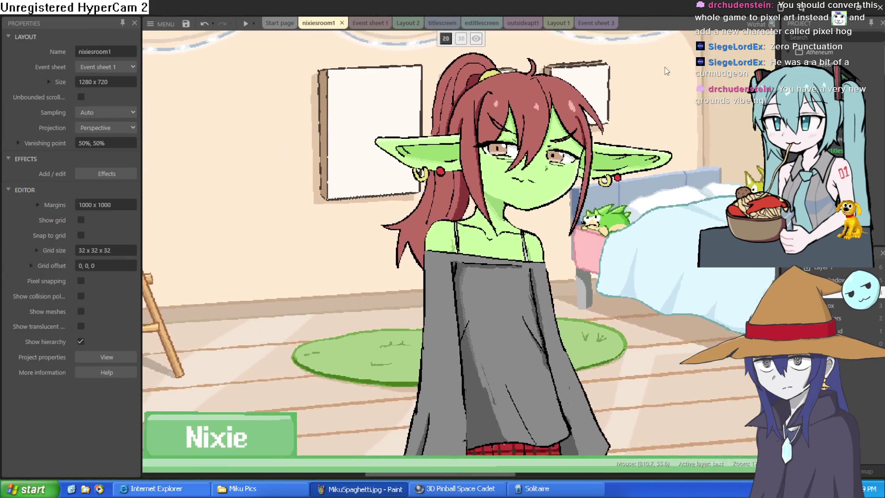
scroll(450, 203, "up", 4)
scroll(449, 203, "up", 5)
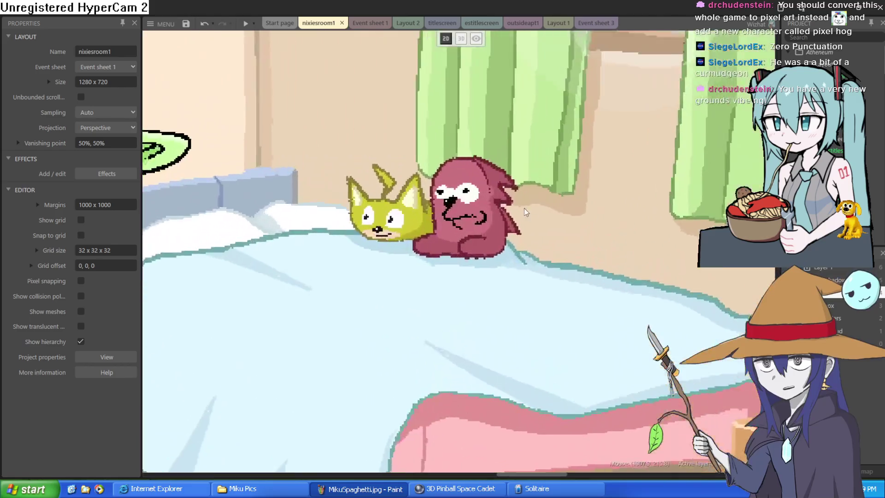
scroll(353, 222, "down", 5)
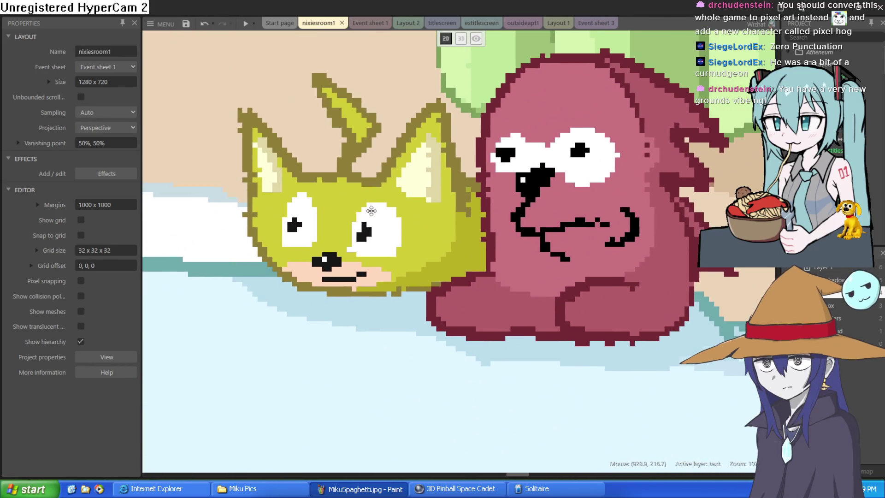
scroll(381, 204, "down", 5)
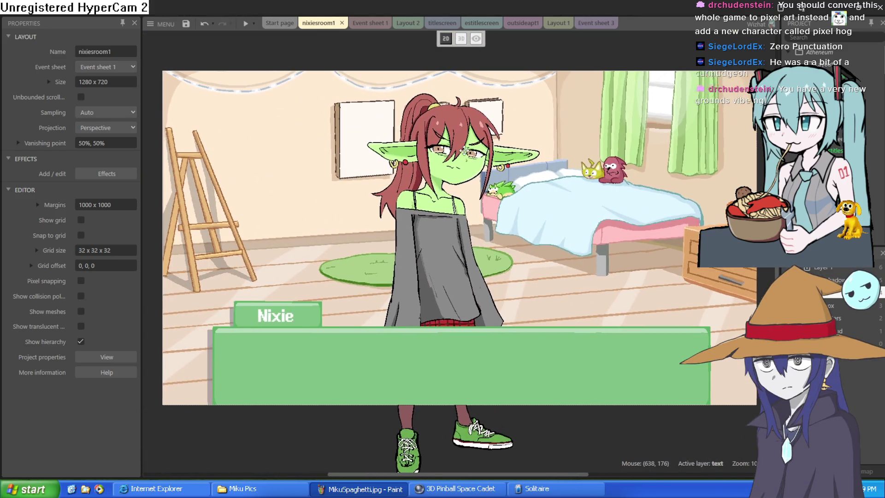
left_click(482, 167)
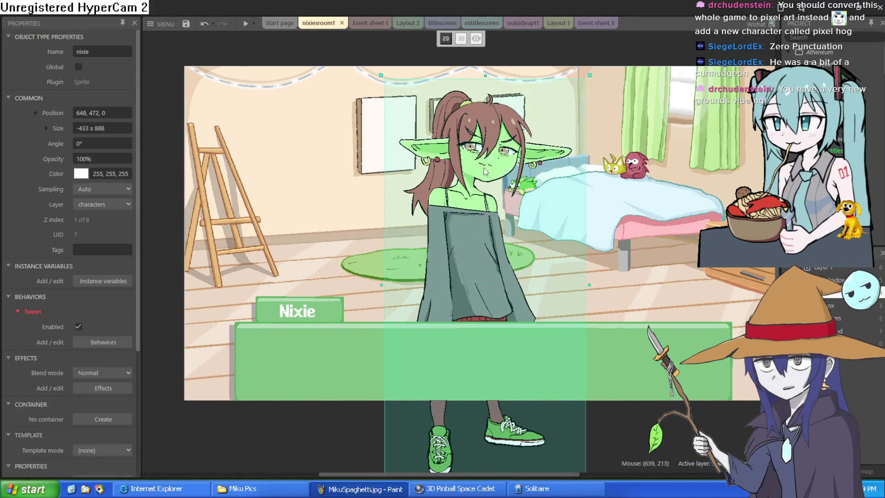
scroll(482, 167, "down", 2)
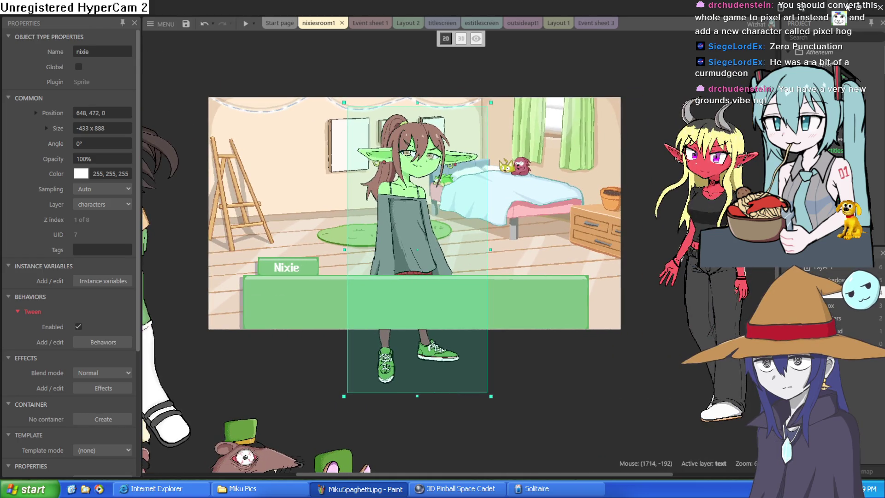
key("alt+Tab")
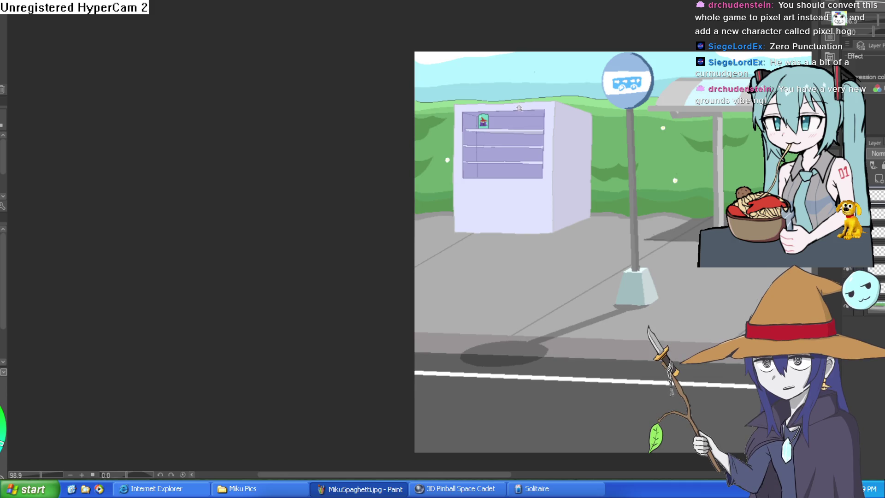
- Zoom to the wizard panel, try a lighter cyan fill on the glass, undo it and deselect
scroll(501, 138, "up", 10)
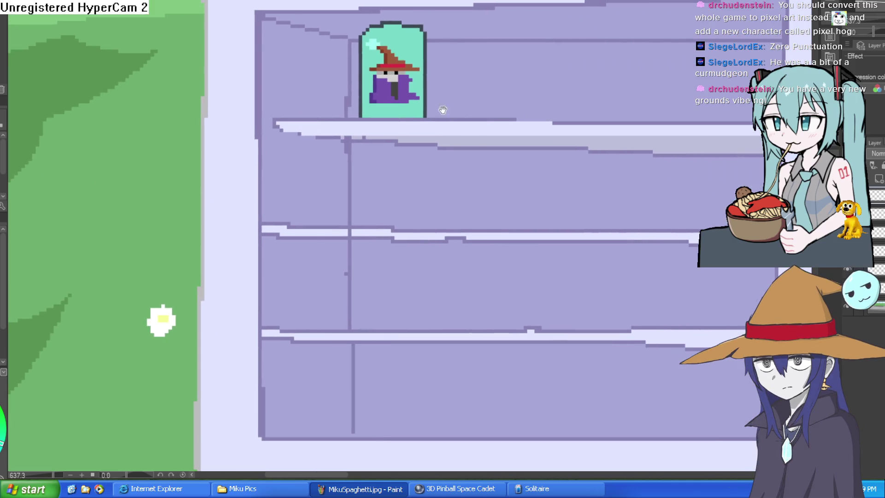
scroll(415, 55, "up", 5)
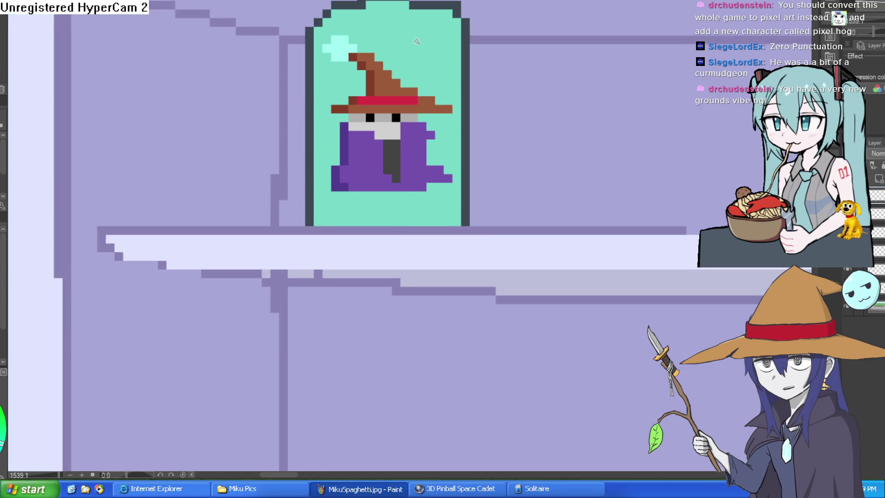
left_click_drag(430, 71, 416, 62)
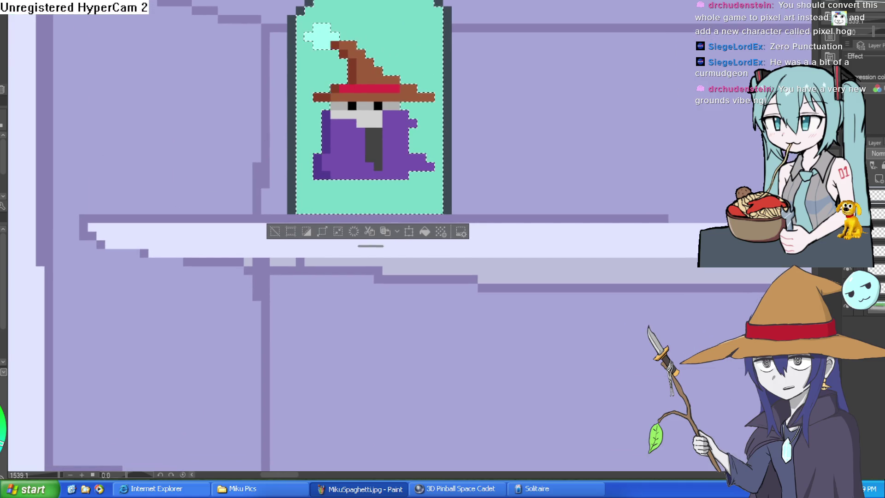
left_click(402, 29)
key("ctrl+z")
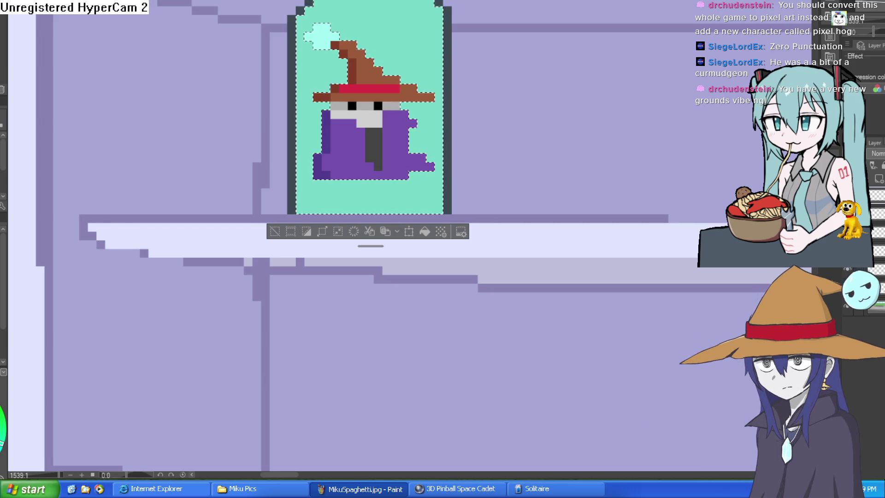
key("ctrl+d")
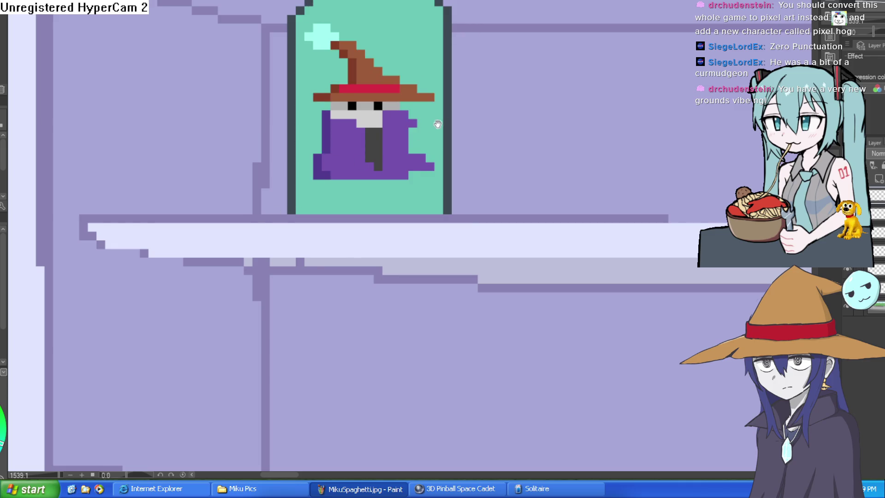
left_click_drag(431, 126, 394, 141)
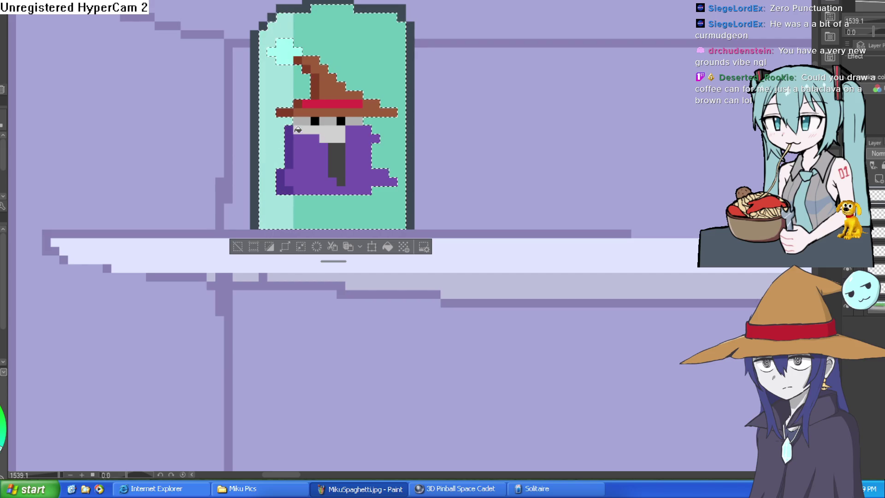
- Shade the bottle's right edge dark teal with the pen
scroll(296, 132, "down", 3)
scroll(391, 85, "up", 4)
scroll(391, 85, "up", 3)
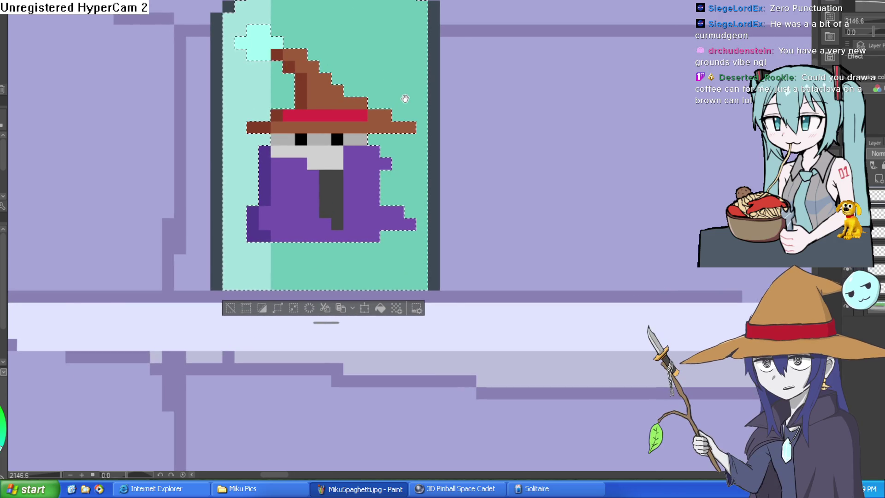
scroll(406, 134, "down", 2)
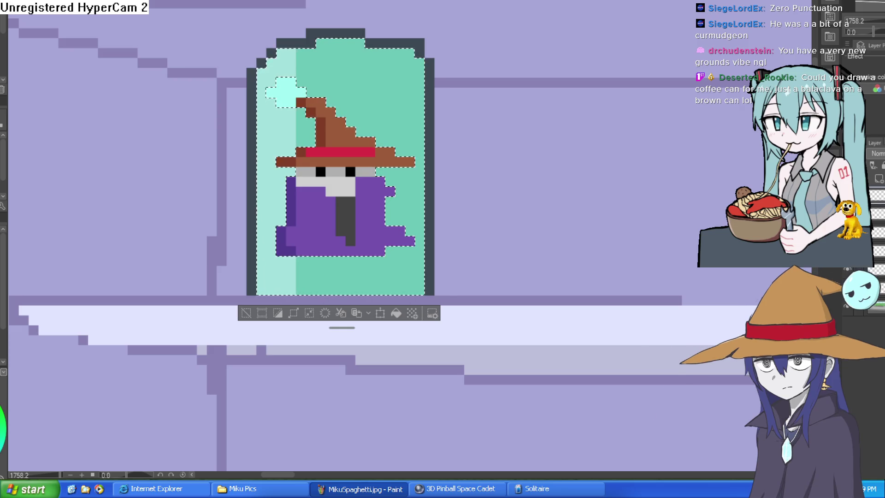
scroll(407, 46, "up", 5)
mouse_move(407, 46)
left_mouse_down()
mouse_move(415, 210)
mouse_move(437, 261)
left_mouse_up()
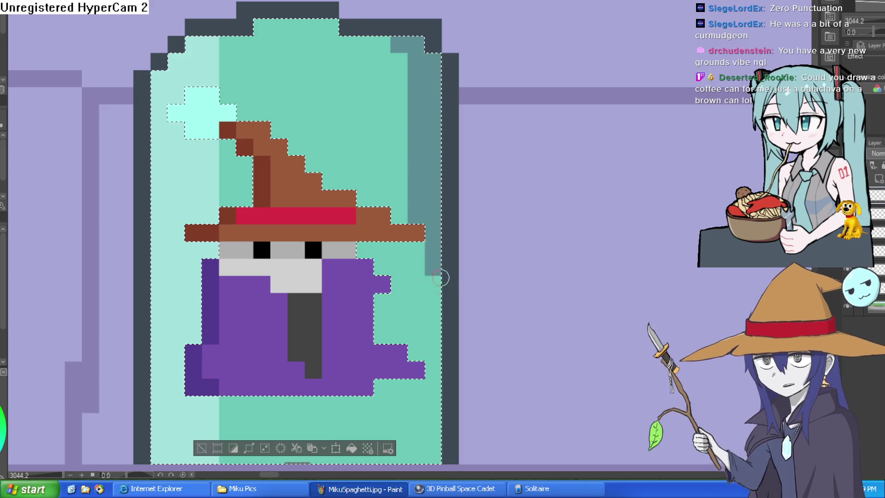
scroll(437, 261, "down", 5)
left_click_drag(408, 76, 406, 205)
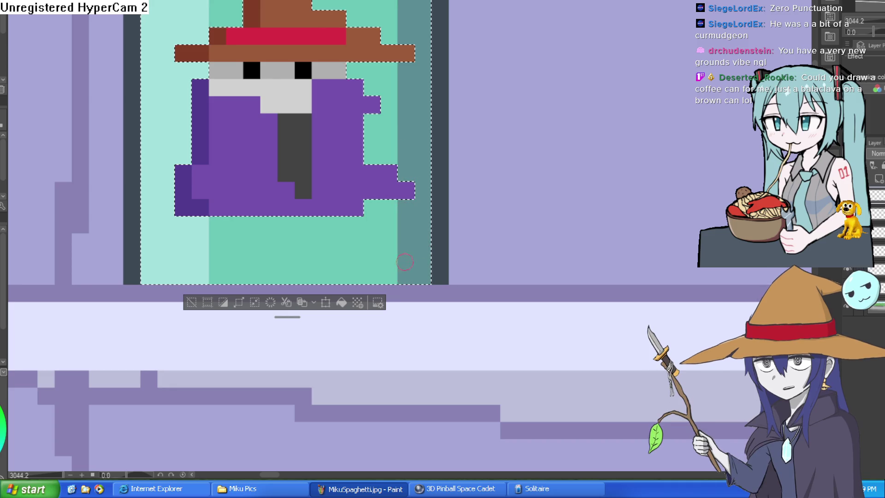
- Magic-wand select the glass around the wizard and draw a white diagonal glare streak
scroll(400, 263, "down", 5)
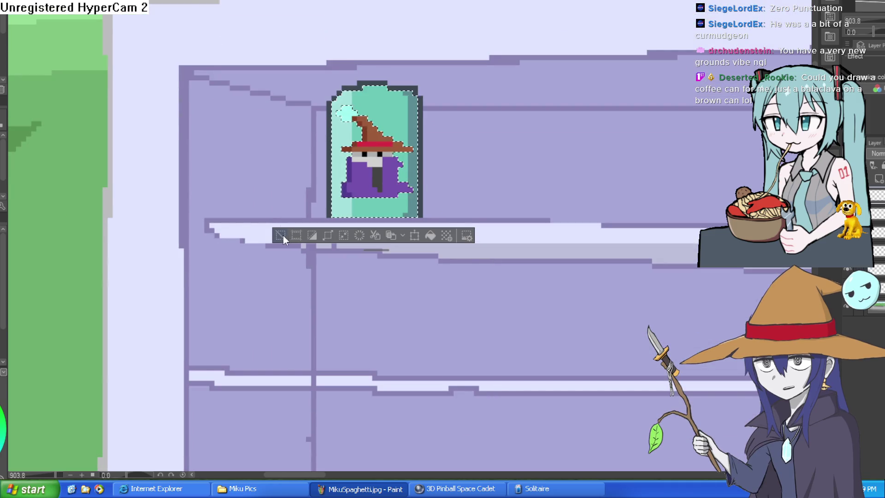
scroll(424, 169, "up", 2)
scroll(468, 148, "down", 5)
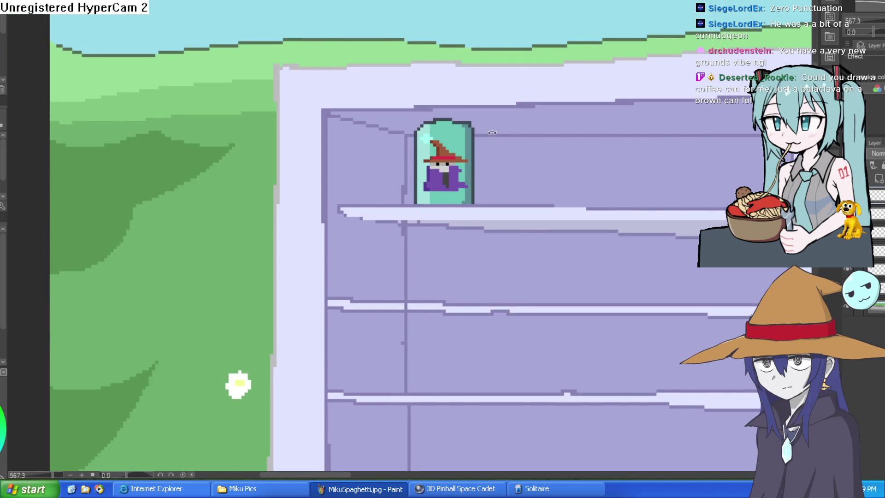
left_click_drag(481, 121, 497, 126)
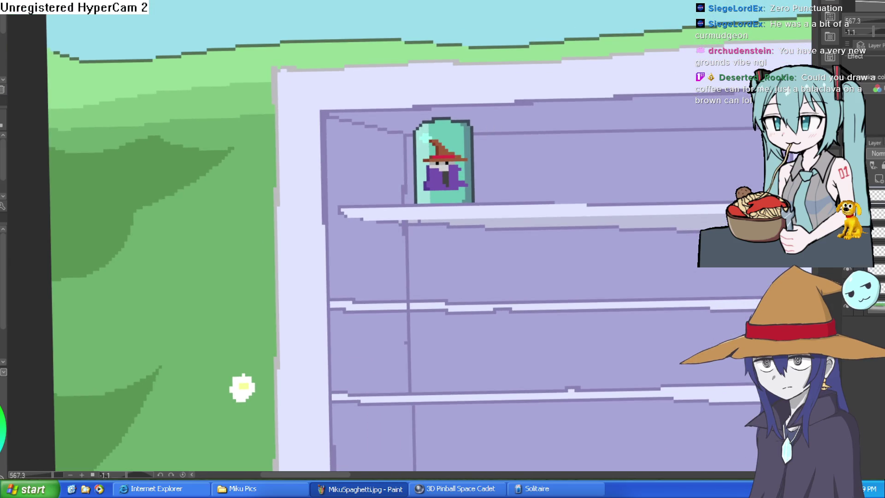
left_click(458, 135)
left_click(424, 213)
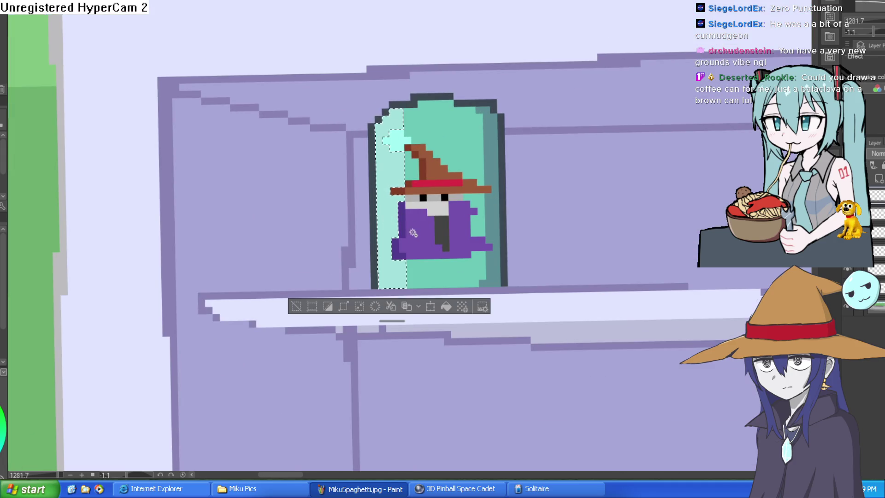
left_click(438, 175)
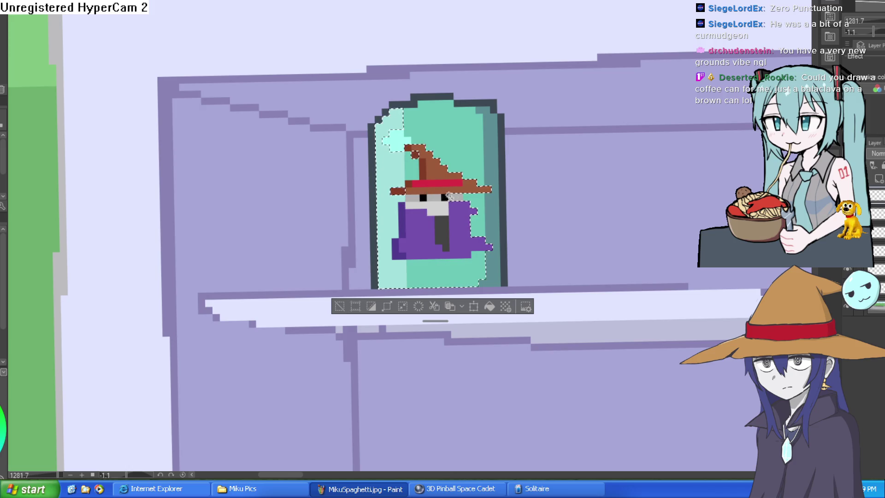
mouse_move(473, 162)
left_mouse_down()
mouse_move(493, 156)
mouse_move(496, 217)
mouse_move(474, 271)
mouse_move(486, 235)
mouse_move(475, 221)
left_mouse_up()
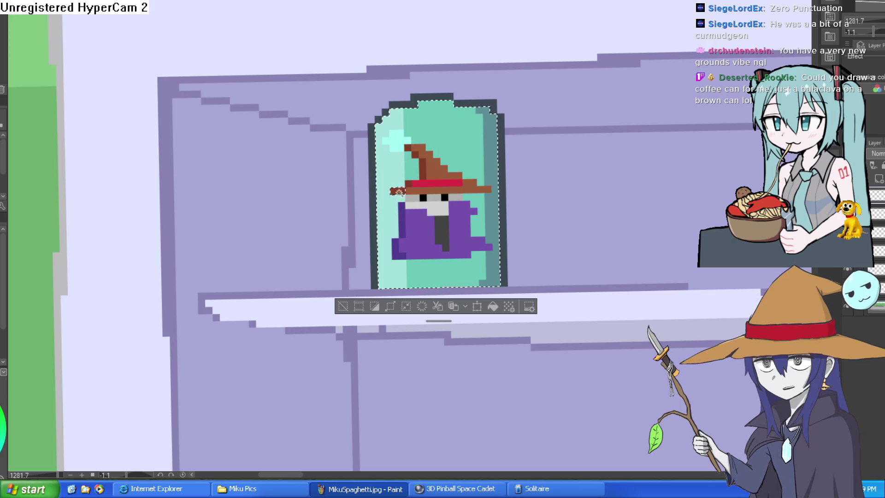
left_click_drag(494, 260, 477, 195)
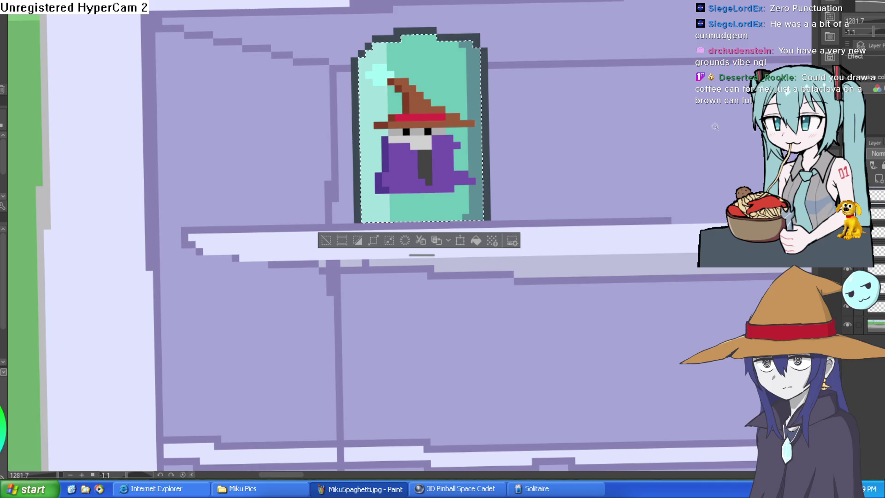
left_click_drag(458, 42, 362, 133)
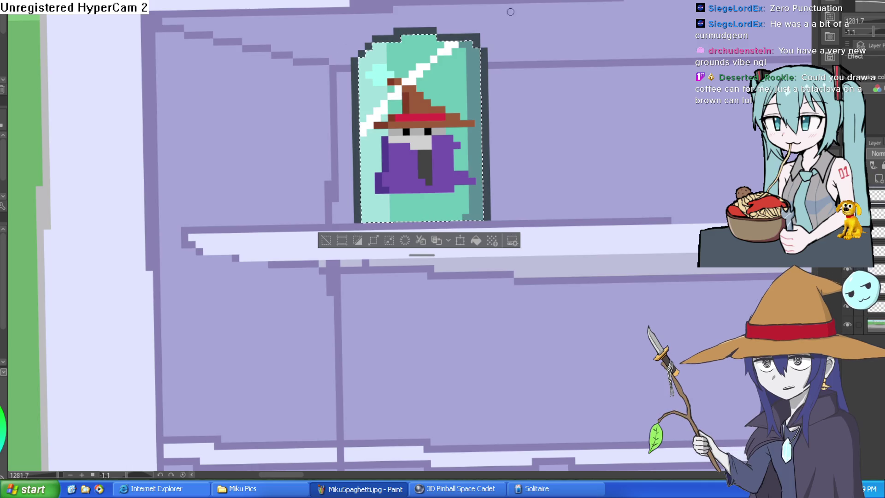
- Add more diagonal glare stripes lower on the glass, then undo them
left_click_drag(375, 210, 529, 102)
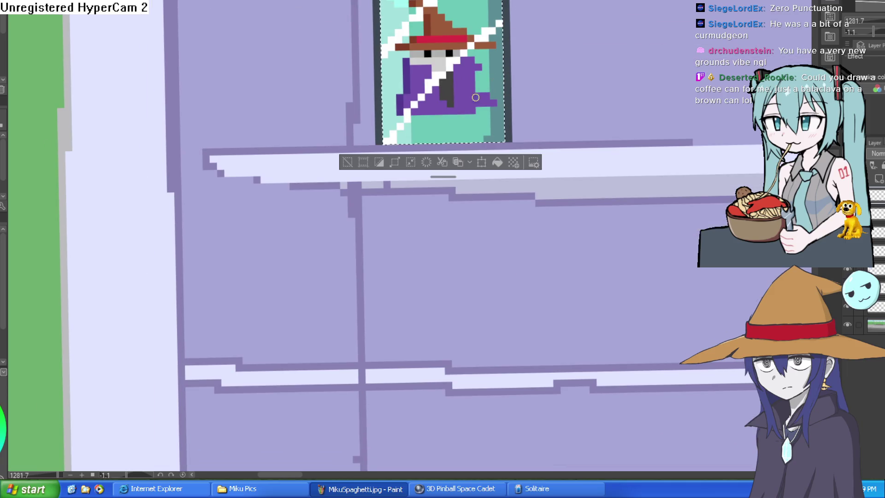
left_click_drag(427, 214, 448, 136)
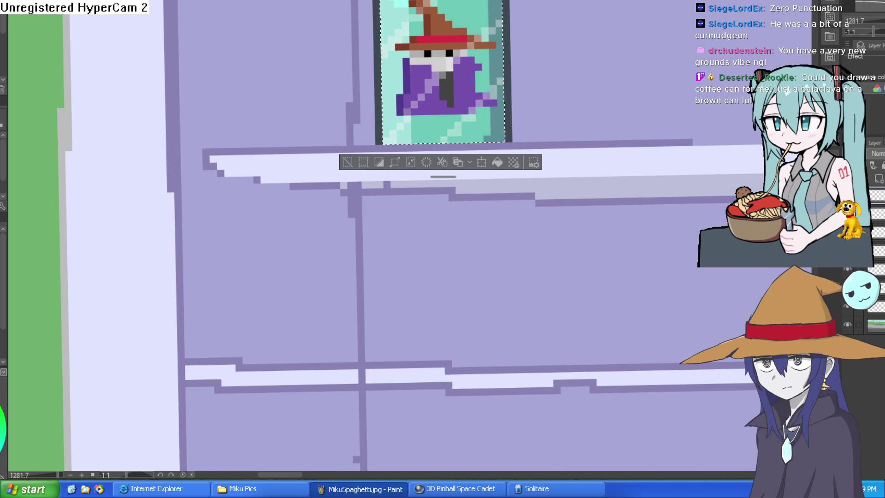
scroll(694, 177, "down", 3)
left_click_drag(694, 177, 650, 207)
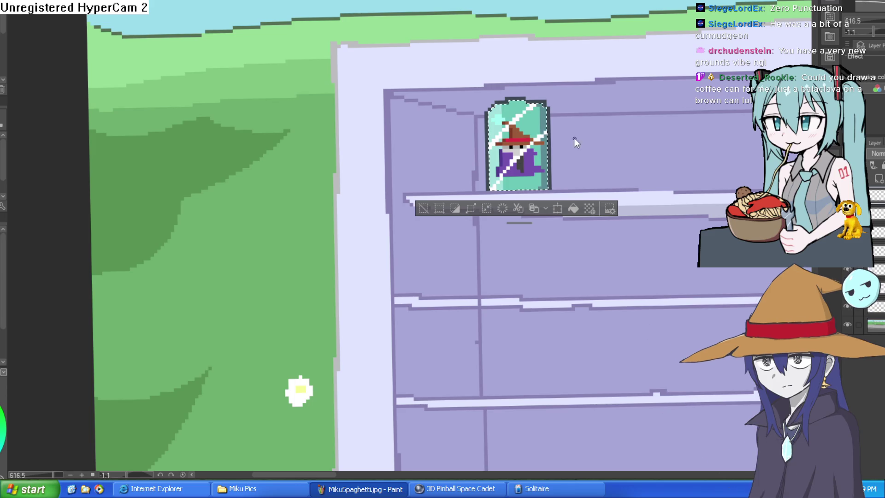
scroll(526, 121, "up", 1)
scroll(526, 121, "up", 1)
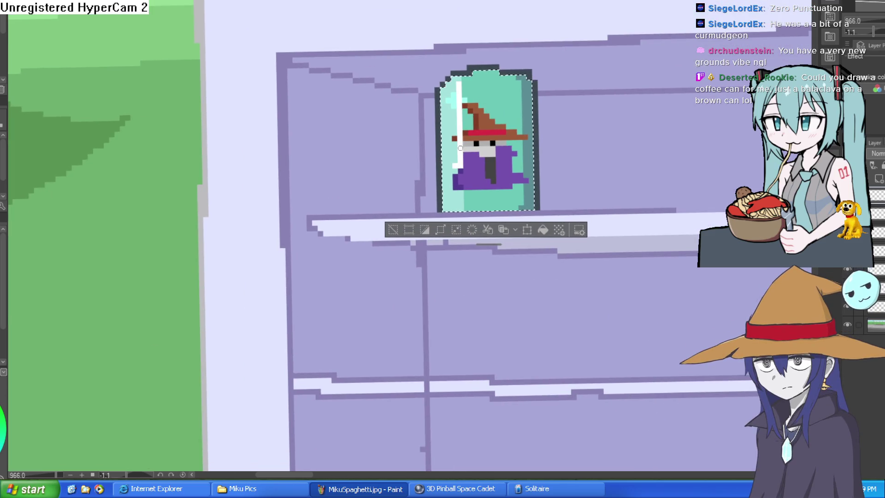
key("ctrl+z")
- Try several white highlight strokes along the bottle's top and upper left, undoing each
left_click_drag(534, 96, 454, 88)
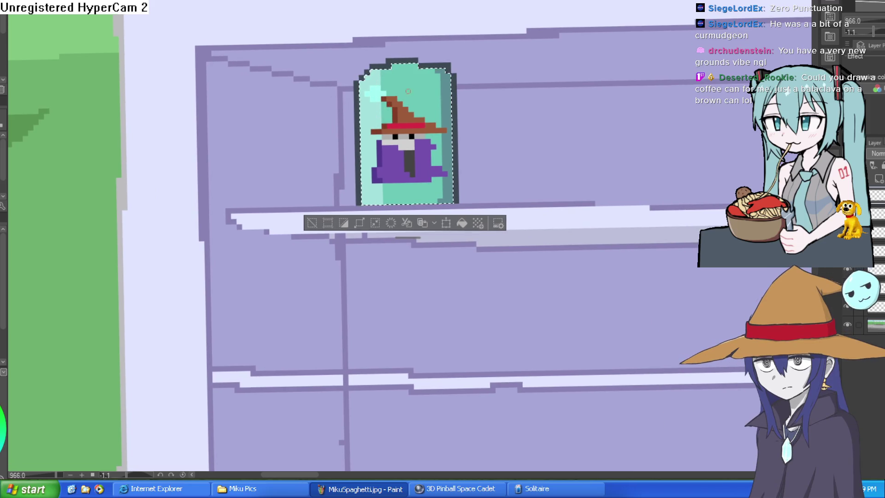
left_click_drag(433, 78, 373, 150)
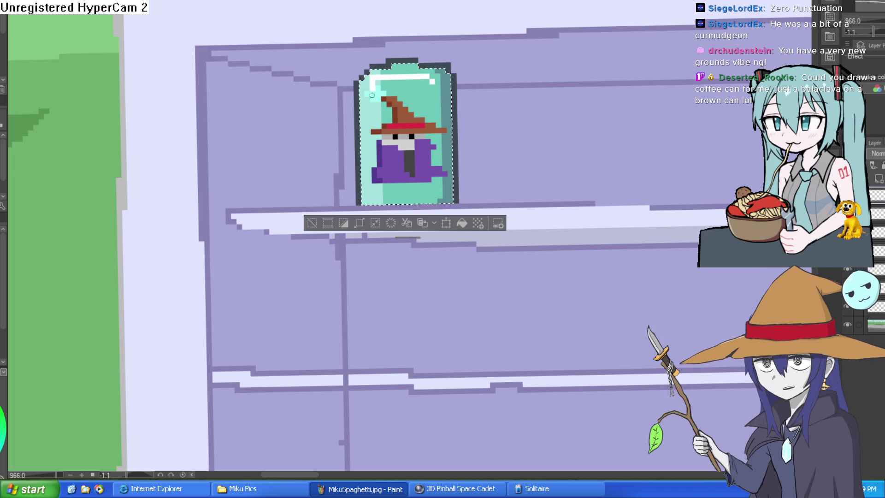
key("ctrl+z")
mouse_move(447, 81)
left_mouse_down()
mouse_move(386, 79)
mouse_move(375, 115)
left_mouse_up()
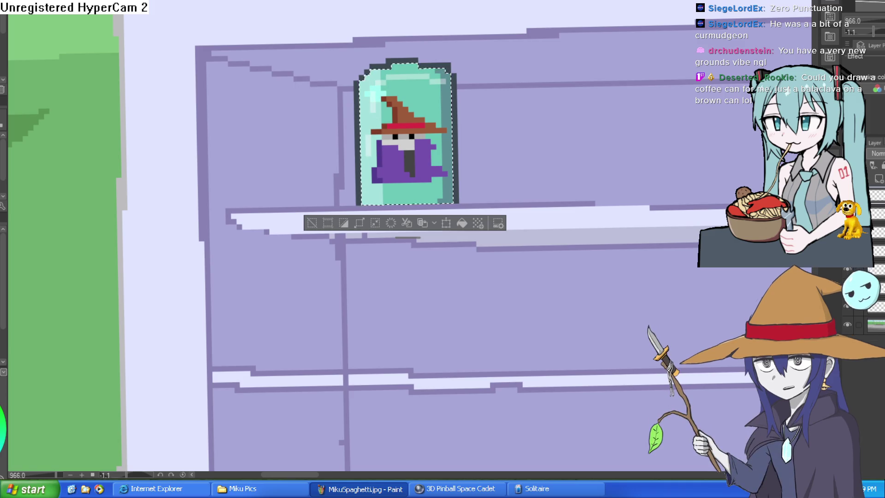
key("ctrl+z")
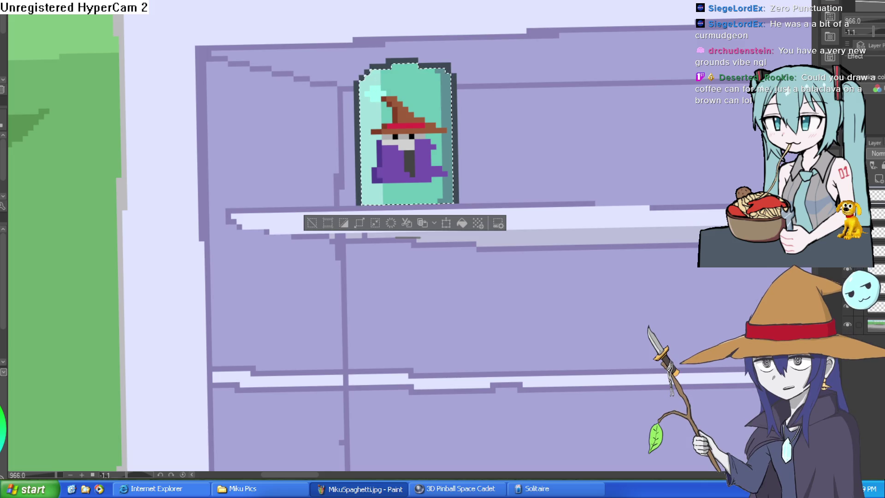
scroll(440, 56, "up", 3)
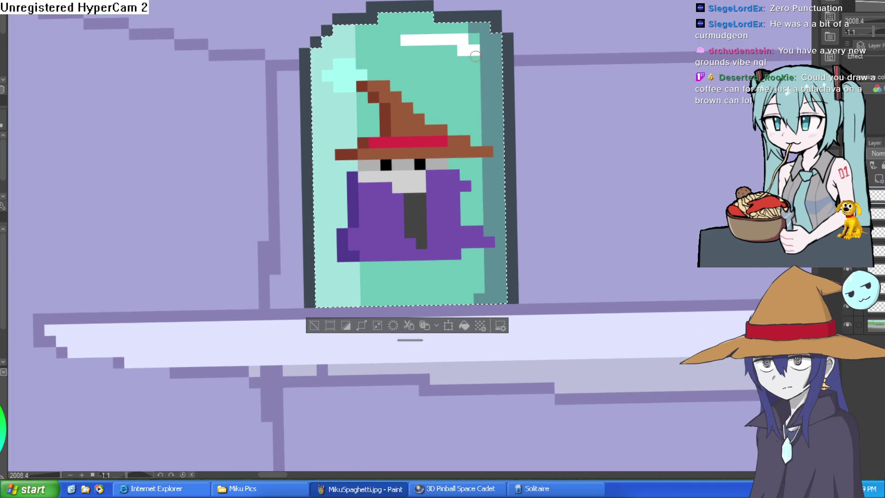
left_click_drag(406, 40, 479, 48)
key("ctrl+z")
mouse_move(376, 41)
left_mouse_down()
mouse_move(341, 53)
mouse_move(339, 102)
left_mouse_up()
key("ctrl+z")
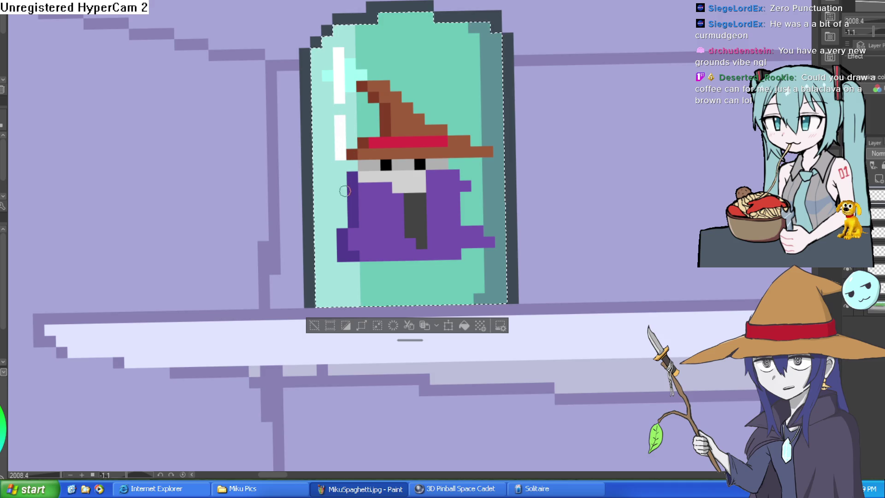
scroll(340, 141, "down", 2)
left_click(341, 160)
key("ctrl+z")
key("ctrl+z")
key("ctrl+z")
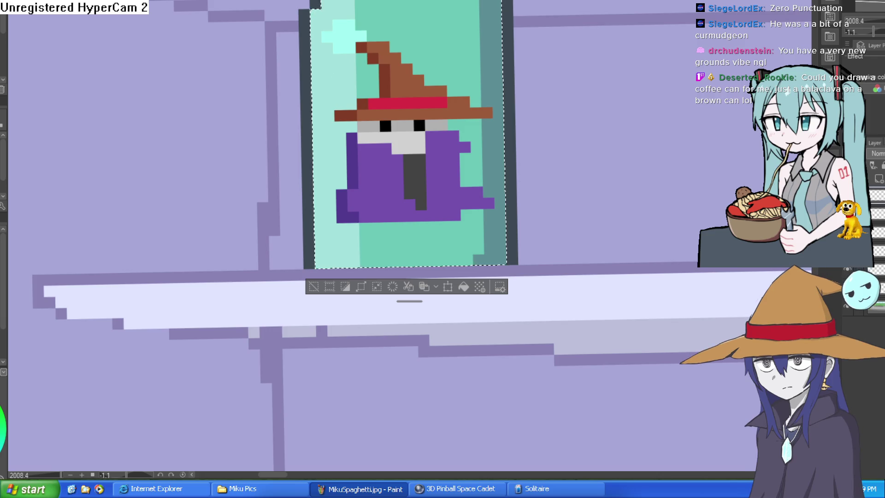
key("ctrl+z")
- Paint a broken vertical white highlight down the bottle's left side
left_click_drag(337, 22, 340, 176)
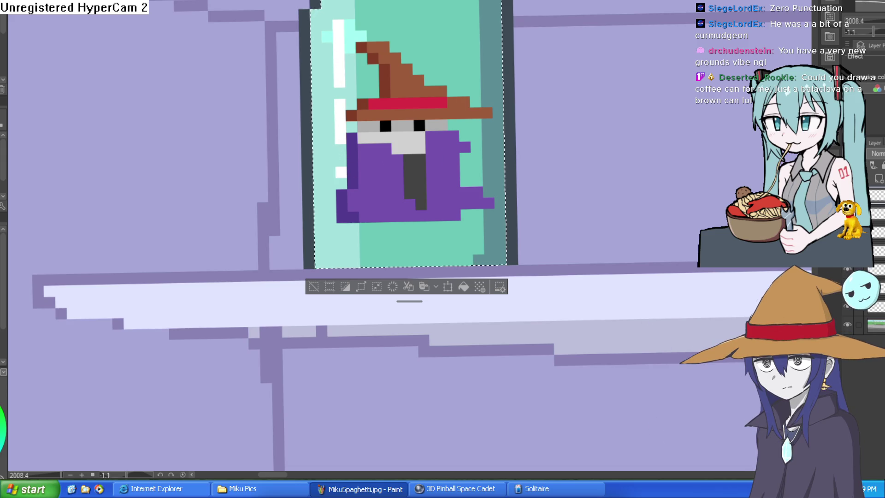
scroll(406, 153, "down", 5)
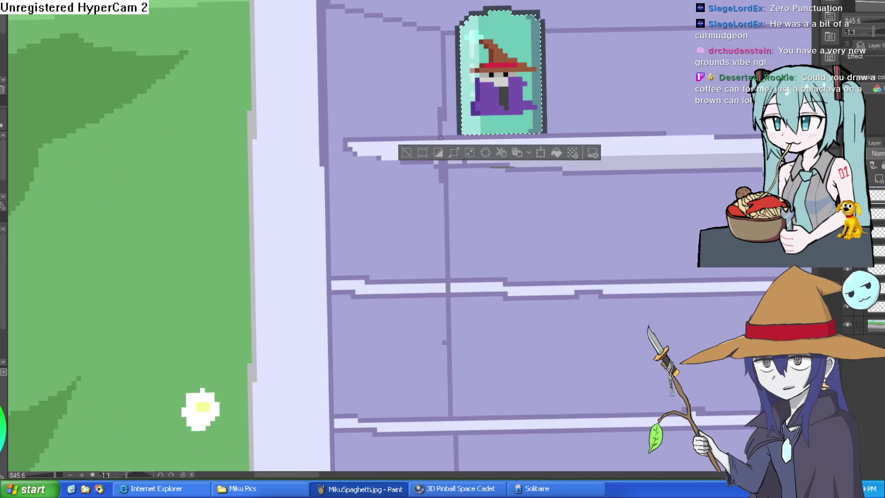
scroll(406, 153, "down", 4)
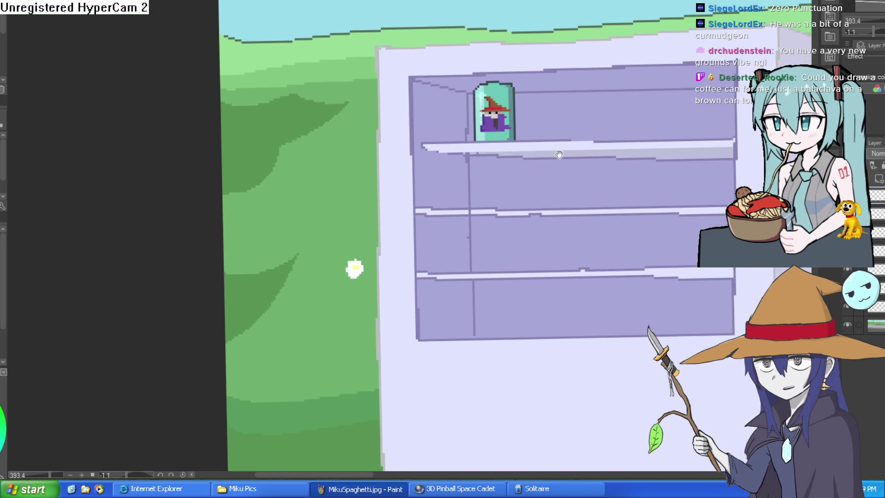
scroll(535, 157, "up", 10)
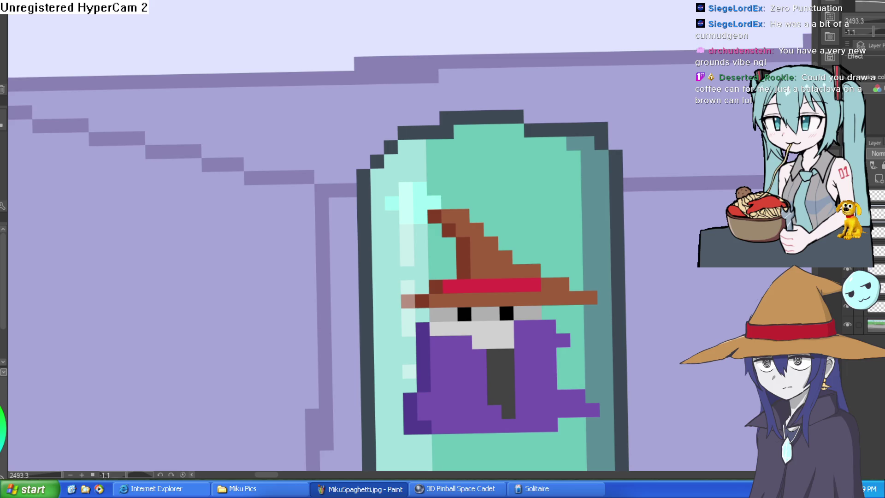
- Darken the teal along the bottle's top rim, then zoom out and select the wizard can
mouse_move(513, 130)
left_mouse_down()
mouse_move(466, 132)
mouse_move(436, 148)
mouse_move(445, 140)
left_mouse_up()
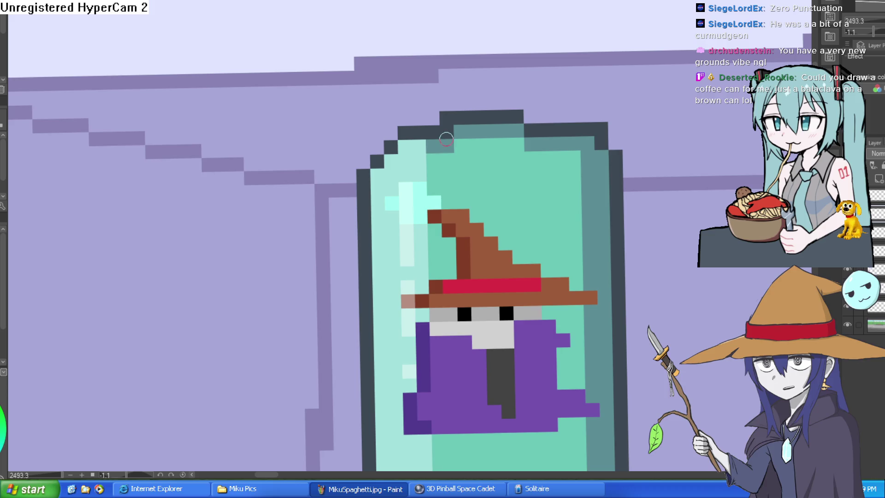
scroll(537, 118, "down", 3)
left_click_drag(623, 100, 603, 87)
scroll(603, 87, "down", 2)
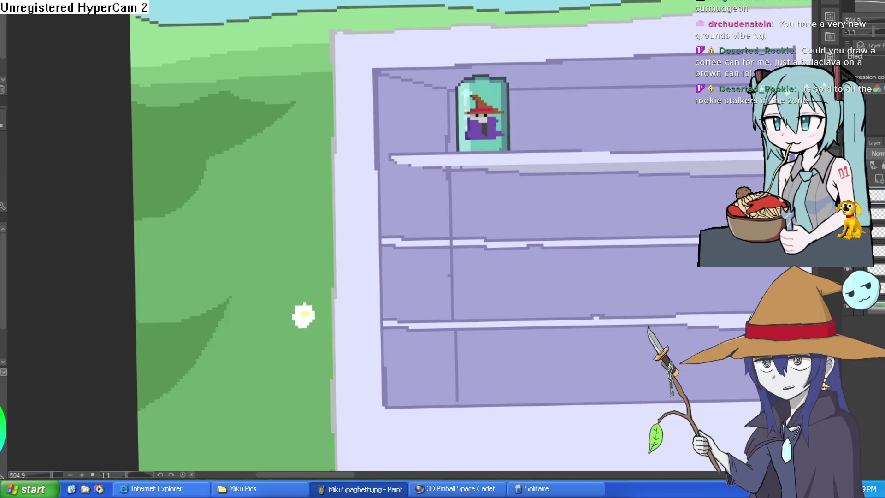
mouse_move(514, 57)
left_mouse_down()
mouse_move(427, 118)
mouse_move(497, 62)
left_mouse_up()
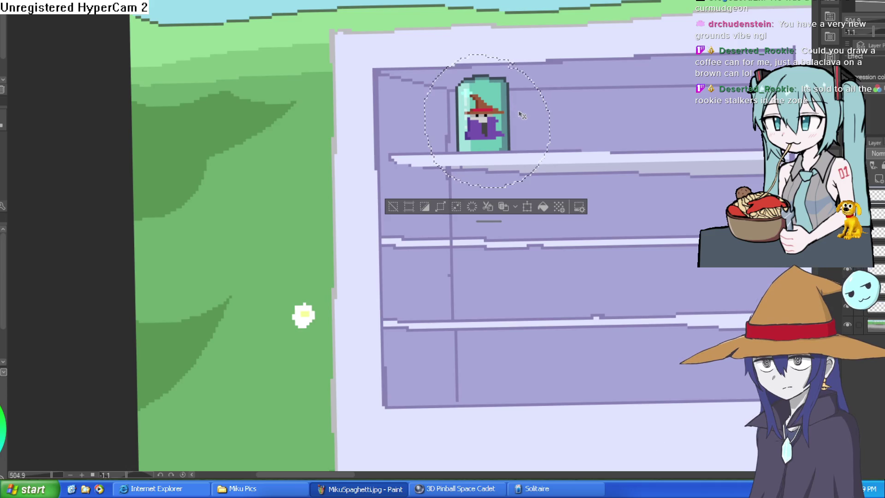
- Copy and paste the wizard can, placing the second copy to its right on the top shelf
key("ctrl+c")
key("ctrl+v")
key("ctrl+t")
mouse_move(520, 115)
left_mouse_down()
mouse_move(582, 130)
mouse_move(591, 119)
left_mouse_up()
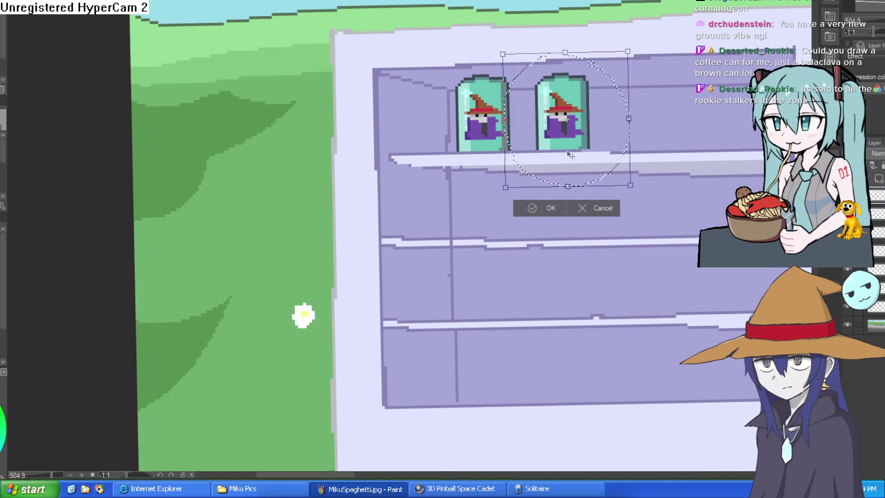
left_click(543, 208)
- Place a third and fourth can copy further right along the shelf, then deselect
left_click(536, 205)
left_click_drag(567, 100, 642, 95)
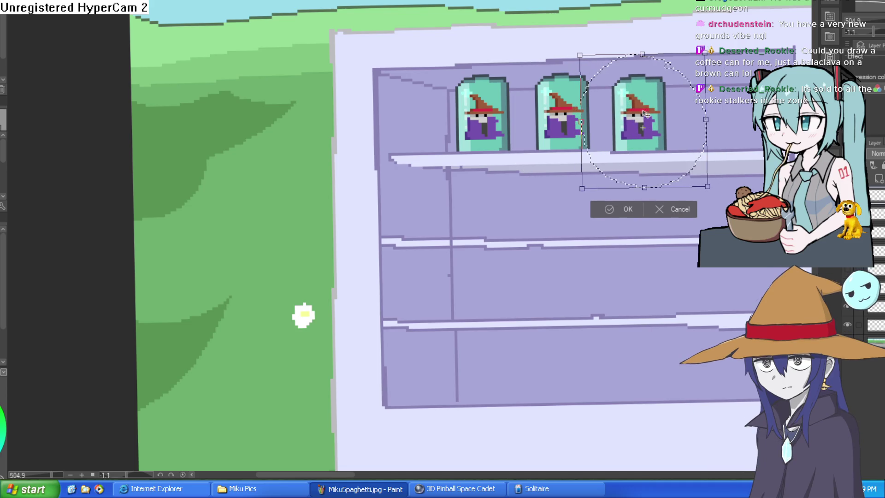
left_click(621, 211)
left_click_drag(648, 238, 611, 232)
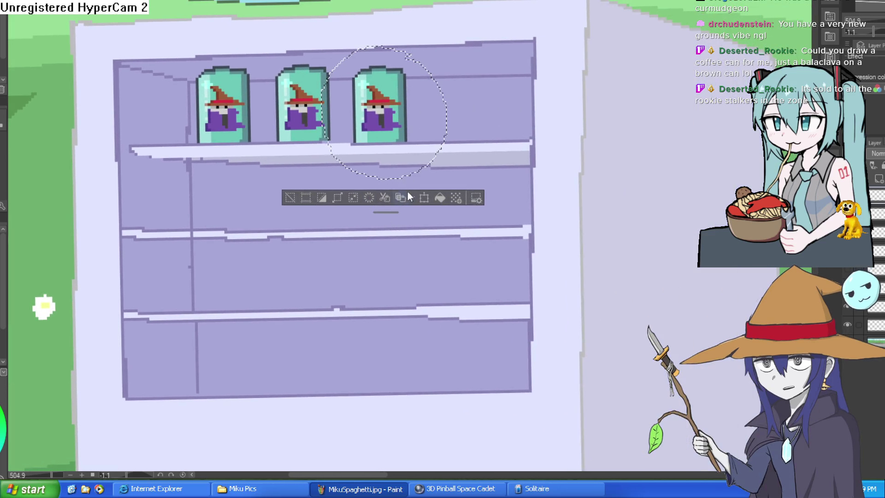
left_click(424, 197)
mouse_move(391, 132)
left_mouse_down()
mouse_move(493, 120)
mouse_move(467, 125)
mouse_move(472, 132)
left_mouse_up()
left_click(435, 199)
left_click(375, 196)
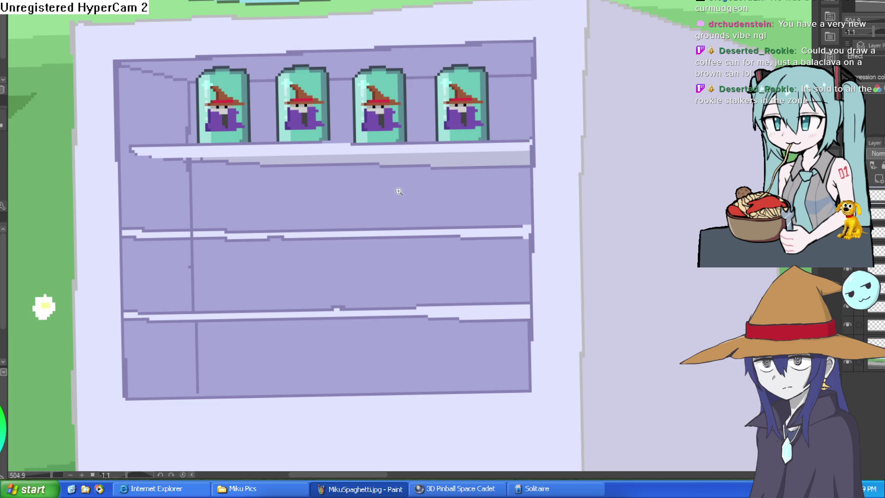
scroll(486, 207, "down", 5)
mouse_move(585, 184)
left_mouse_down()
mouse_move(507, 157)
mouse_move(427, 148)
left_mouse_up()
scroll(427, 148, "up", 5)
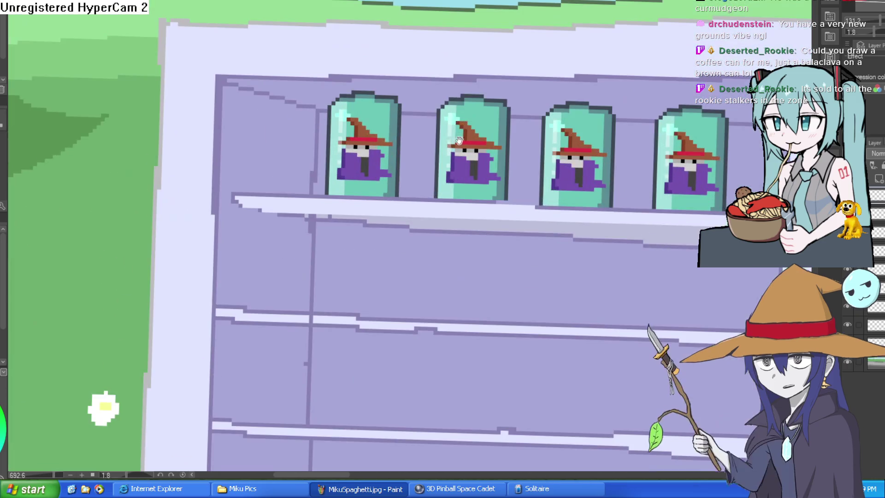
- Lasso the first can and shift it further left with Ctrl+T
mouse_move(407, 89)
left_mouse_down()
mouse_move(405, 200)
mouse_move(307, 194)
mouse_move(397, 93)
left_mouse_up()
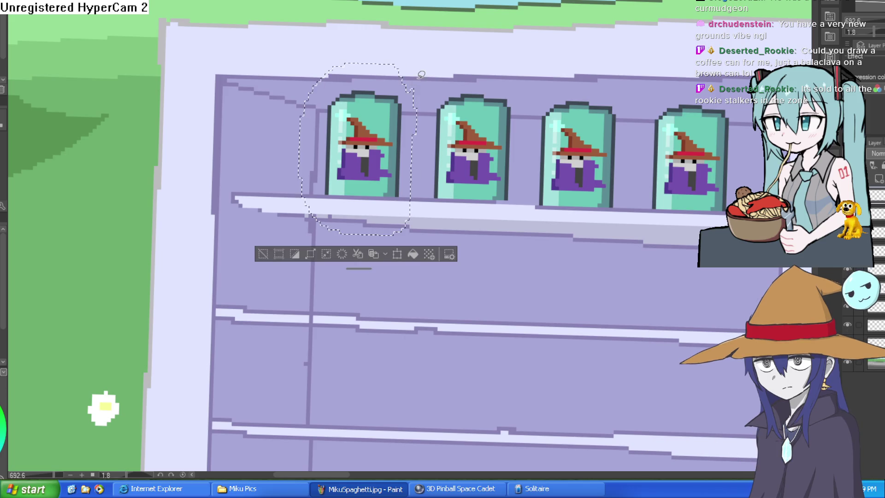
scroll(404, 112, "down", 5)
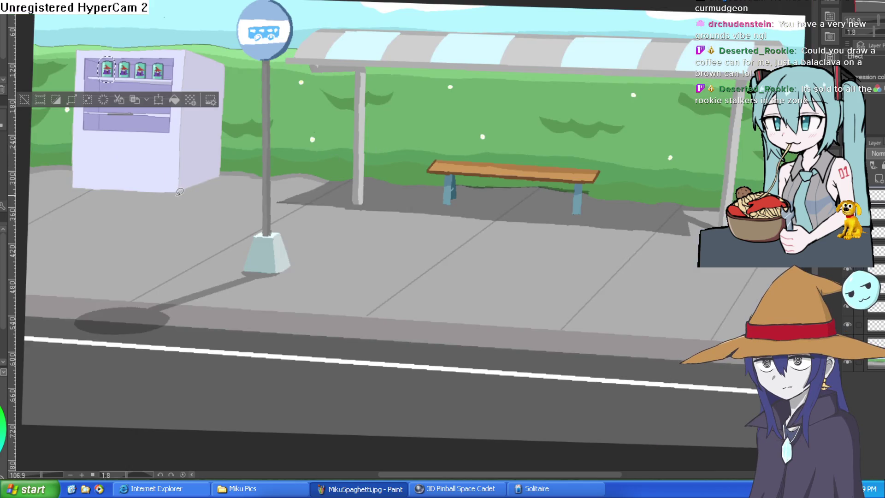
scroll(186, 195, "up", 1)
left_click_drag(165, 192, 461, 258)
scroll(458, 237, "up", 5)
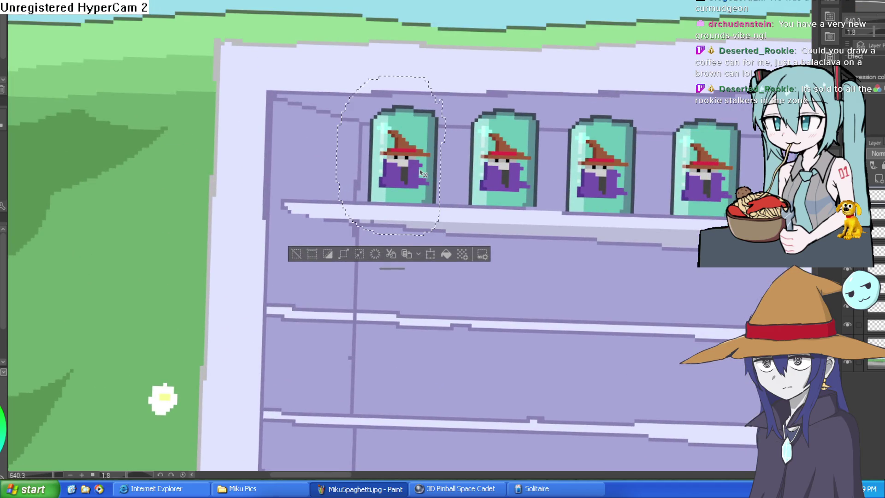
scroll(867, 341, "down", 2)
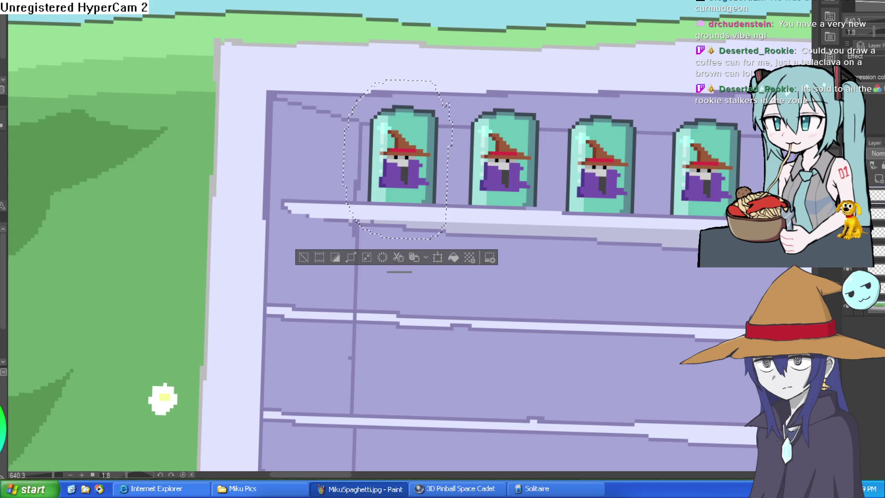
key("ctrl+t")
left_click_drag(414, 184, 363, 178)
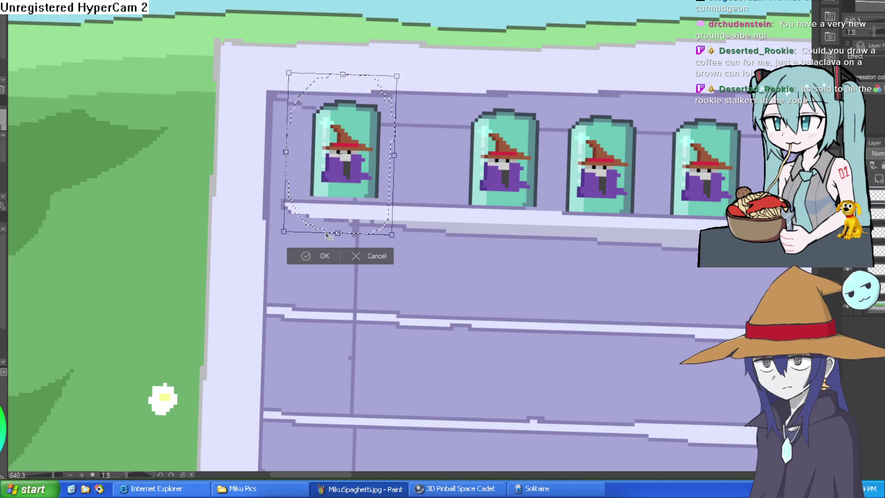
left_click(314, 256)
left_click(265, 247)
- Lasso the second can and move it left beside the first
mouse_move(552, 105)
left_mouse_down()
mouse_move(554, 138)
mouse_move(520, 234)
mouse_move(453, 117)
mouse_move(537, 99)
mouse_move(556, 114)
left_mouse_up()
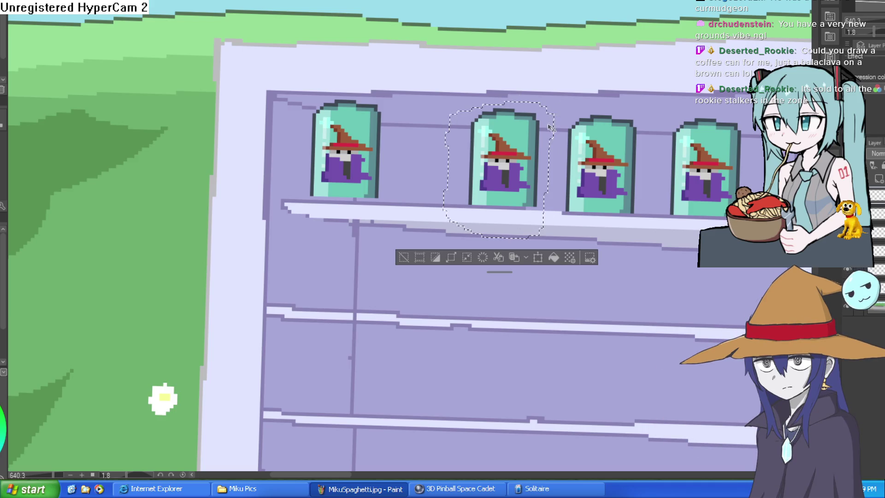
key("ctrl+t")
mouse_move(533, 178)
left_mouse_down()
mouse_move(445, 173)
mouse_move(458, 179)
left_mouse_up()
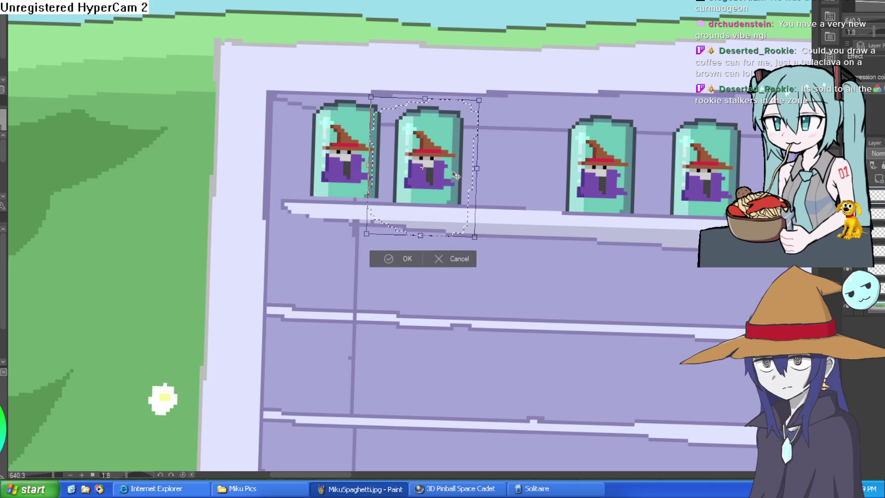
left_click(393, 256)
left_click(328, 255)
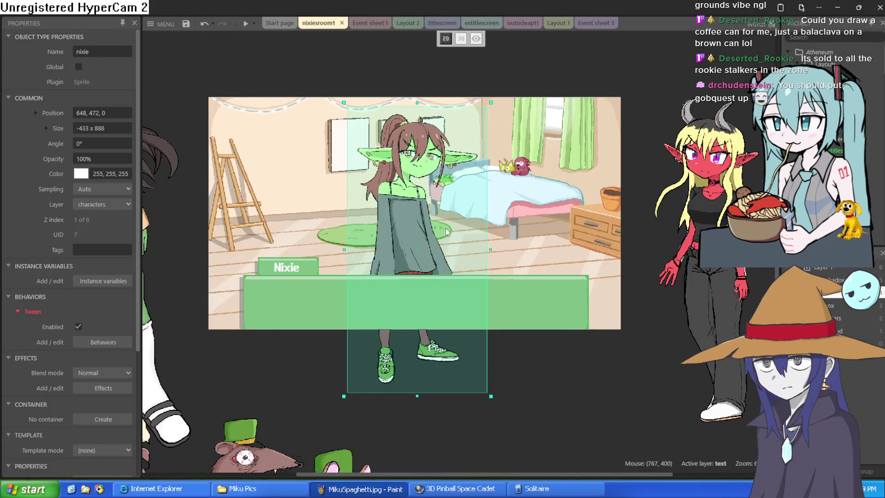
- Move Nixie left in the bedroom layout and pan to centre the scene
mouse_move(425, 233)
left_mouse_down()
mouse_move(310, 222)
mouse_move(350, 226)
mouse_move(492, 168)
mouse_move(503, 78)
left_mouse_up()
scroll(504, 78, "down", 2)
scroll(504, 77, "right", 5)
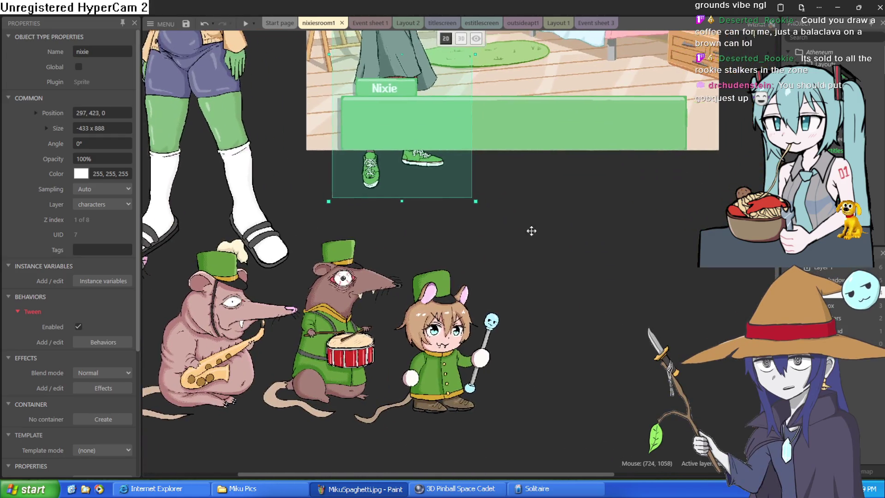
scroll(476, 289, "left", 1)
scroll(466, 319, "up", 4)
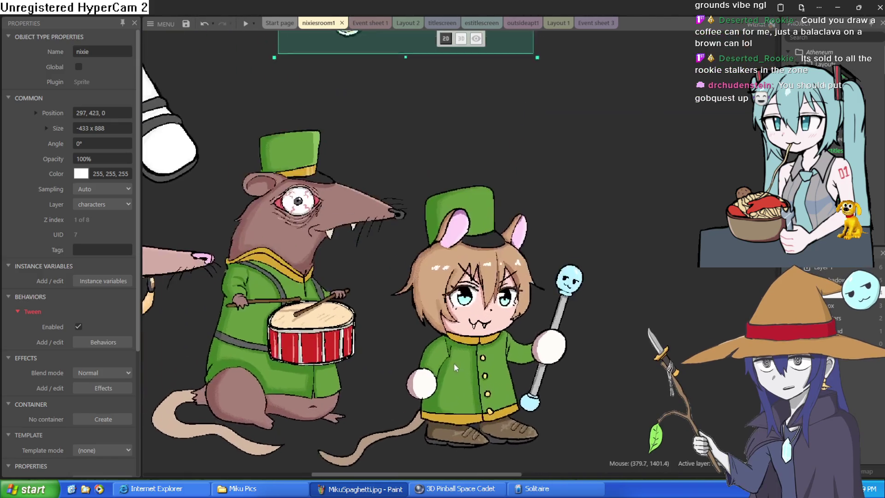
scroll(476, 277, "down", 3)
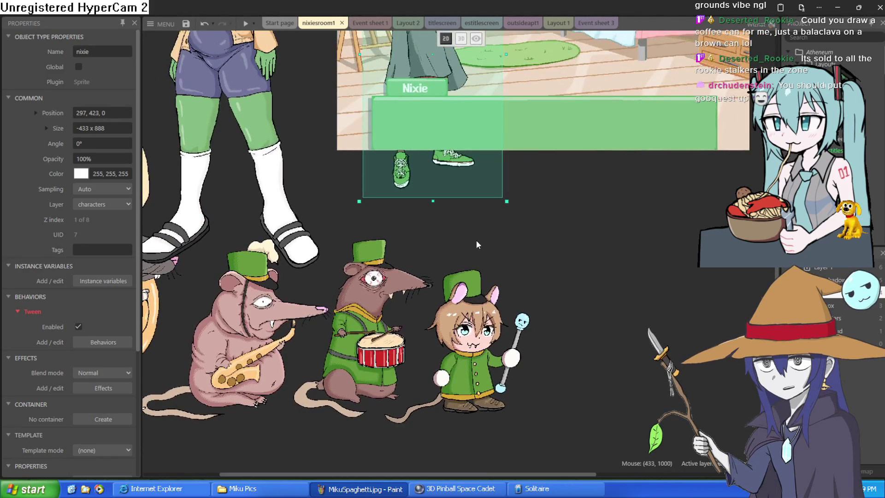
scroll(477, 237, "up", 3)
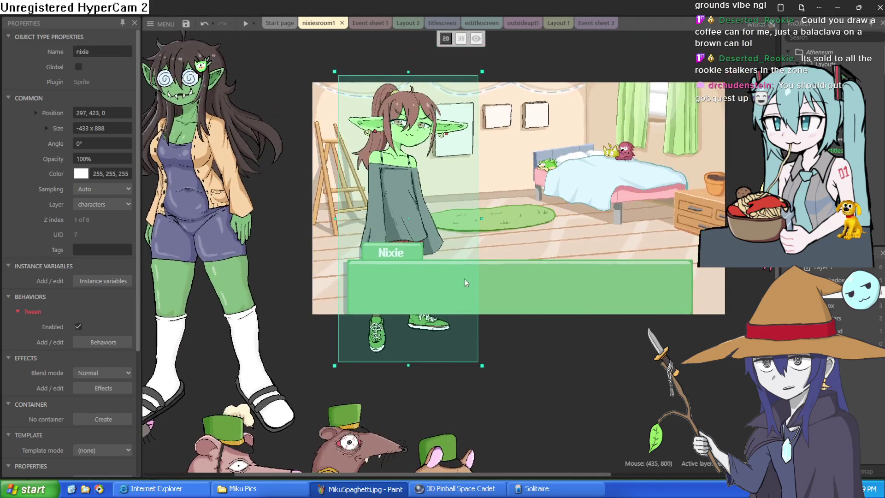
scroll(466, 282, "up", 1)
mouse_move(578, 268)
left_mouse_down()
mouse_move(658, 274)
mouse_move(592, 294)
left_mouse_up()
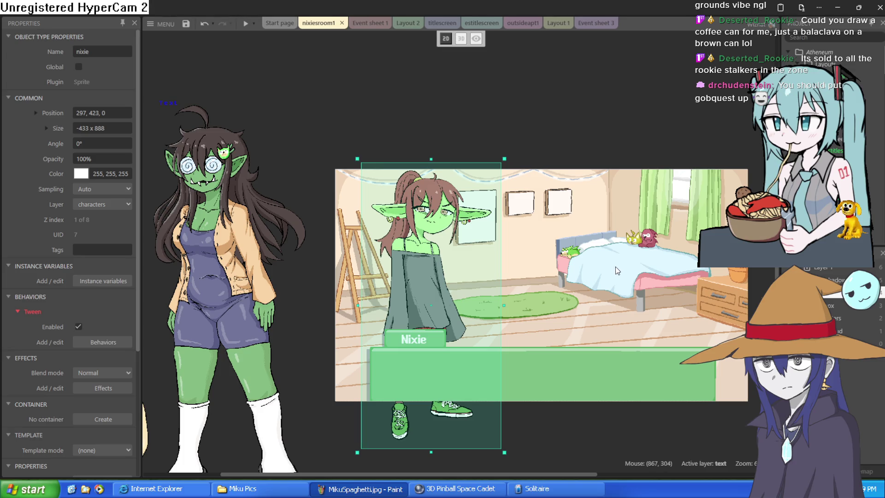
left_click_drag(657, 278, 631, 261)
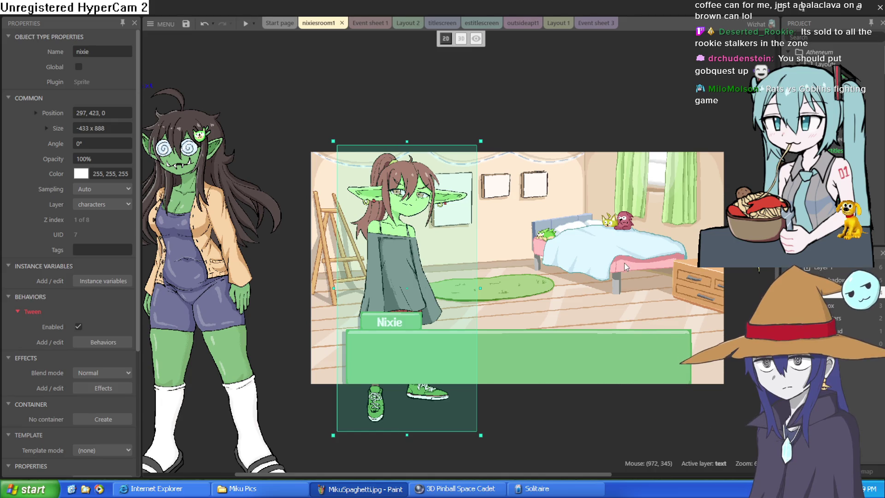
mouse_move(626, 284)
left_mouse_down()
mouse_move(596, 254)
mouse_move(674, 161)
mouse_move(670, 187)
mouse_move(638, 199)
mouse_move(630, 183)
left_mouse_up()
- Bring the mouse character in, shrink it to about half size by the bed, and nudge Nixie lower
mouse_move(454, 448)
left_mouse_down()
mouse_move(539, 155)
mouse_move(519, 153)
mouse_move(664, 145)
mouse_move(658, 159)
mouse_move(567, 139)
mouse_move(595, 34)
mouse_move(622, 120)
left_mouse_up()
mouse_move(680, 59)
left_mouse_down()
mouse_move(619, 150)
mouse_move(597, 156)
left_mouse_up()
left_click_drag(558, 206, 601, 202)
left_click_drag(433, 249, 430, 263)
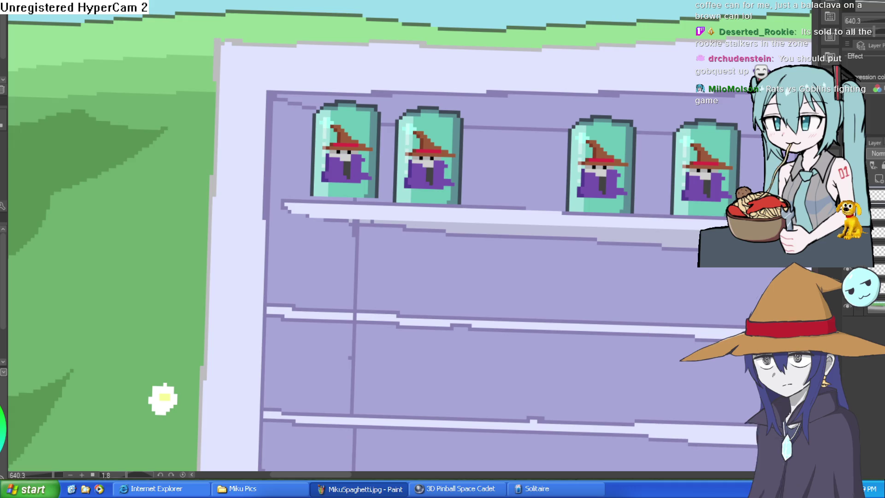
- Slide the third and fourth wizard cans left to close the gaps between cans
mouse_move(652, 83)
left_mouse_down()
mouse_move(646, 216)
mouse_move(549, 249)
mouse_move(600, 90)
left_mouse_up()
key("ctrl+t")
mouse_move(626, 176)
left_mouse_down()
mouse_move(532, 170)
mouse_move(537, 176)
left_mouse_up()
left_click(484, 272)
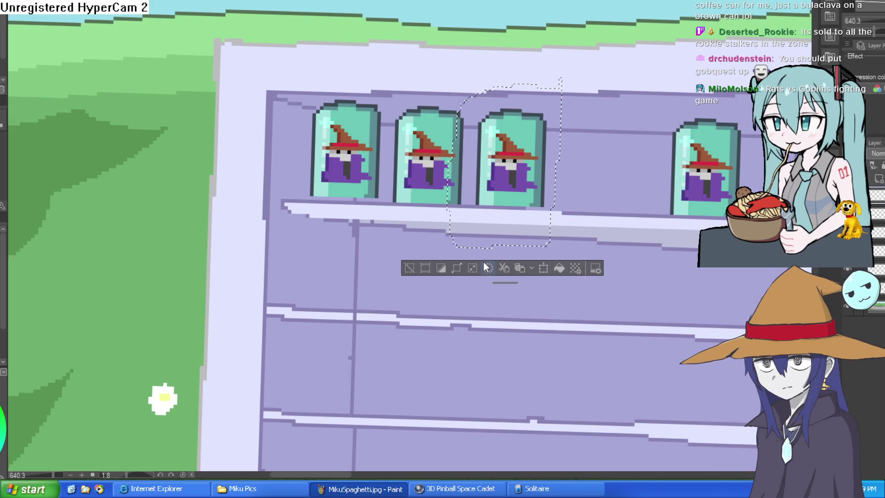
mouse_move(730, 125)
left_mouse_down()
mouse_move(612, 95)
mouse_move(586, 65)
mouse_move(604, 224)
mouse_move(657, 110)
left_mouse_up()
key("ctrl+t")
left_click_drag(624, 137, 499, 144)
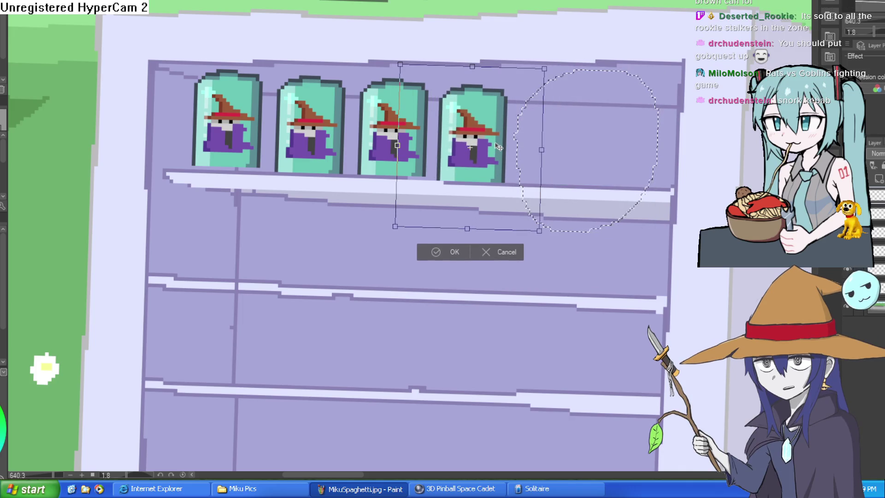
left_click(440, 250)
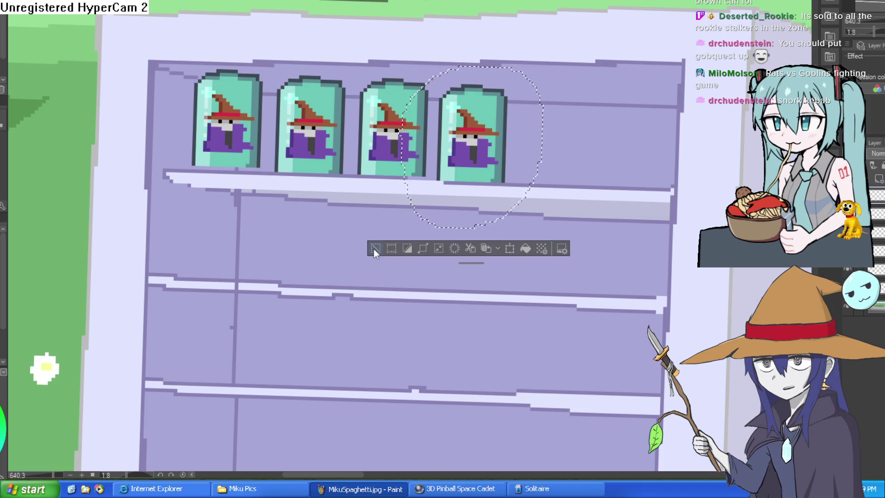
- Duplicate the fourth can and place the copy as a fifth can on the right
left_click(375, 249)
mouse_move(523, 70)
left_mouse_down()
mouse_move(521, 152)
mouse_move(491, 206)
mouse_move(435, 177)
mouse_move(431, 125)
mouse_move(450, 74)
mouse_move(522, 72)
left_mouse_up()
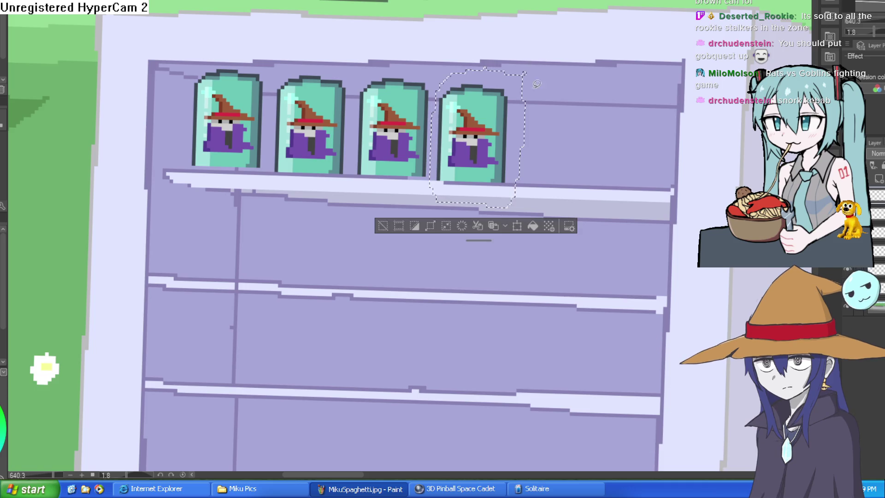
key("ctrl+t")
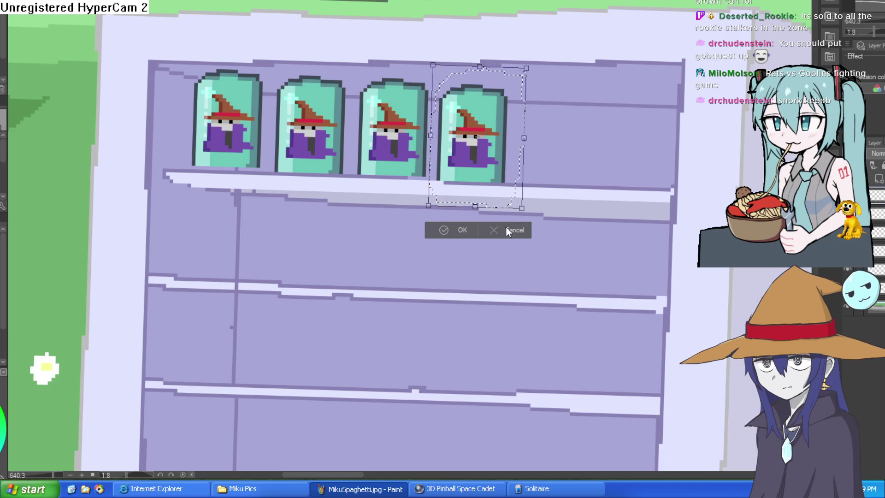
left_click(507, 230)
key("ctrl+t")
left_click_drag(496, 160, 571, 162)
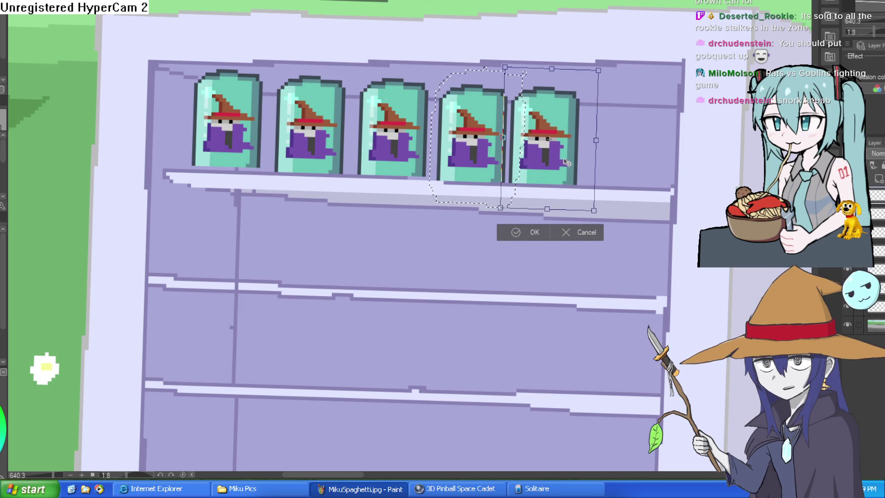
left_click(537, 232)
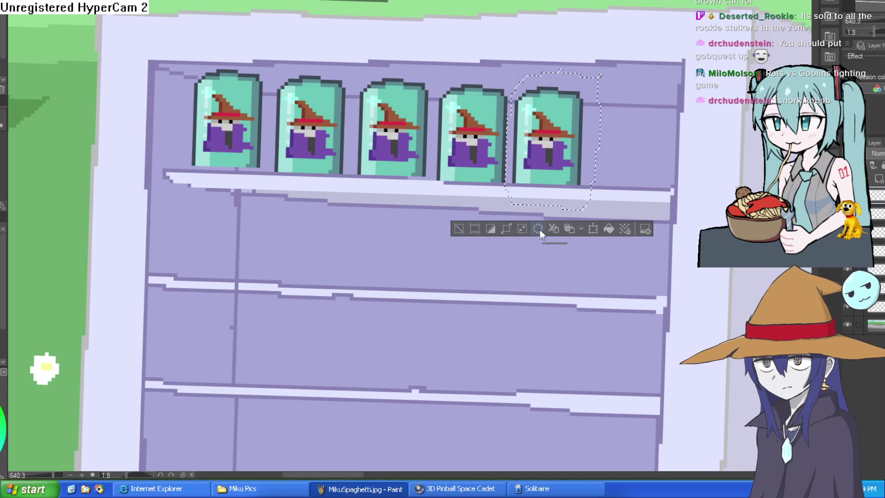
scroll(540, 230, "down", 5)
scroll(568, 244, "up", 3)
scroll(568, 244, "up", 1)
mouse_move(568, 244)
left_mouse_down()
mouse_move(488, 244)
mouse_move(422, 261)
left_mouse_up()
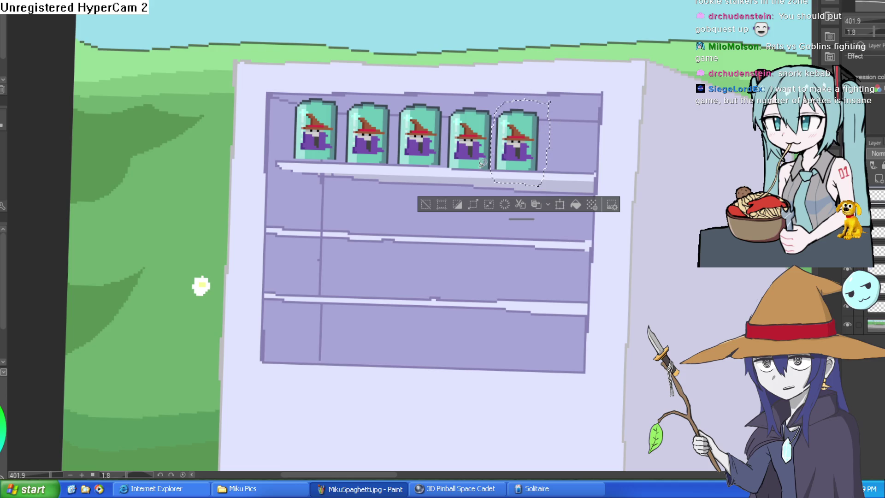
- Copy the fifth can and place the duplicate to its right as the sixth can
scroll(553, 111, "up", 3)
mouse_move(560, 90)
left_mouse_down()
mouse_move(551, 249)
mouse_move(456, 208)
mouse_move(464, 104)
left_mouse_up()
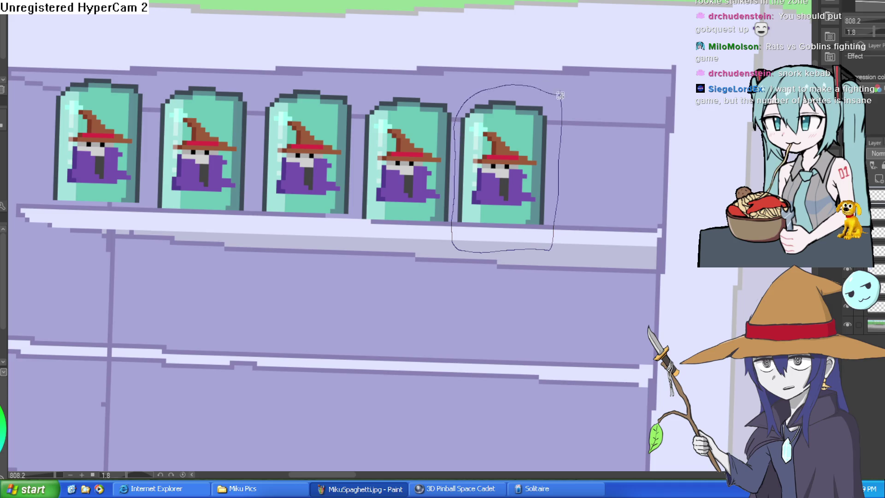
left_click_drag(560, 95, 560, 95)
key("ctrl+t")
left_click_drag(586, 182, 618, 175)
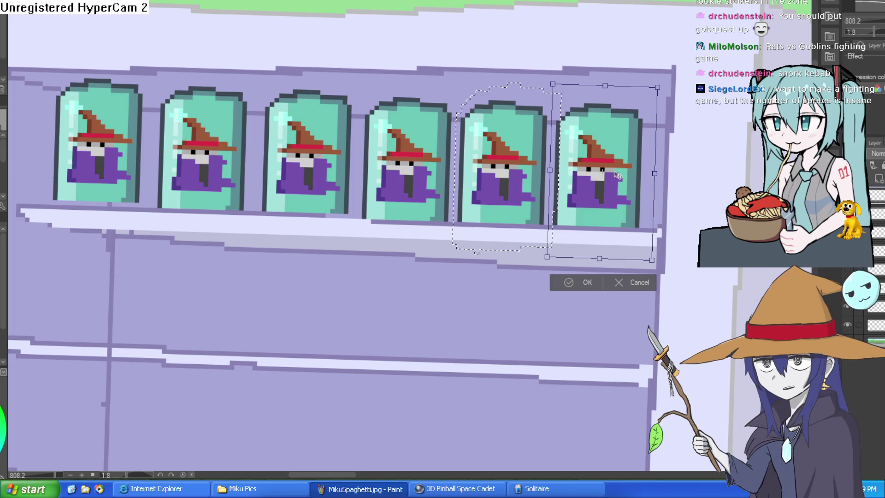
left_click(577, 285)
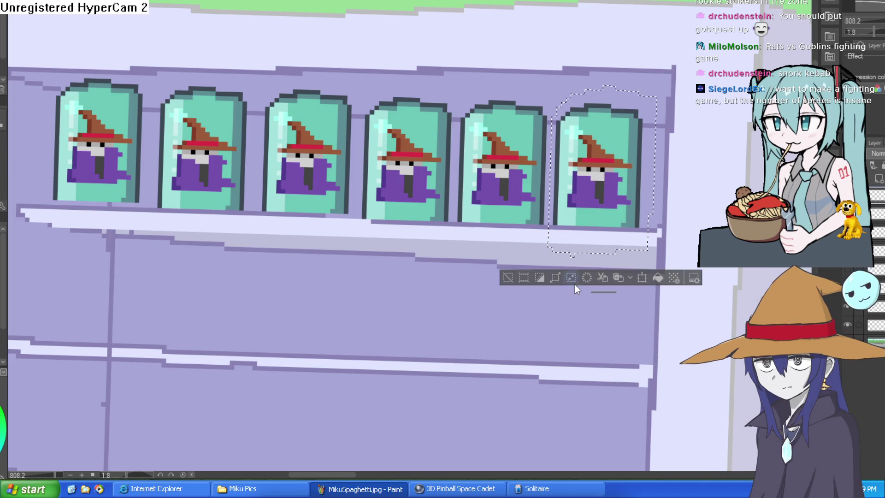
scroll(517, 279, "down", 6)
mouse_move(530, 297)
left_mouse_down()
mouse_move(626, 178)
mouse_move(624, 228)
mouse_move(593, 227)
left_mouse_up()
scroll(627, 227, "up", 5)
scroll(630, 226, "down", 3)
- Adjust the first can's position, deselect, and hide the six wizard cans
mouse_move(447, 145)
left_mouse_down()
mouse_move(436, 220)
mouse_move(391, 175)
mouse_move(445, 141)
left_mouse_up()
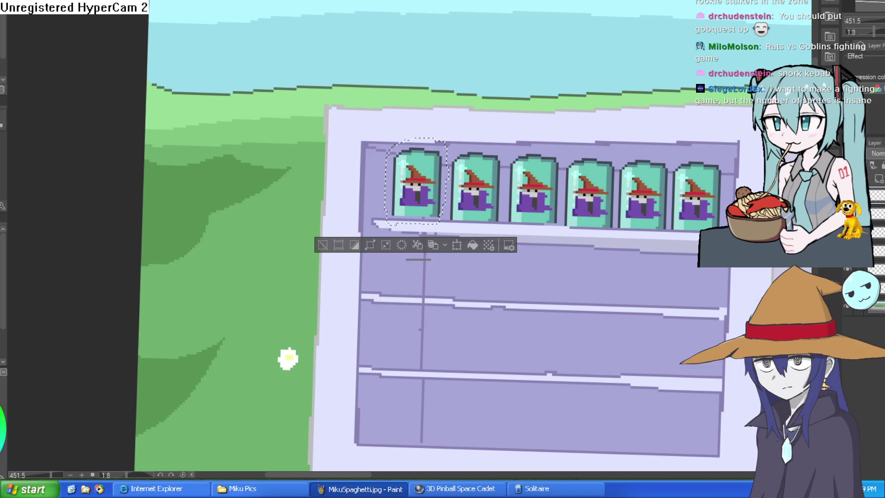
left_click(848, 325)
left_click(848, 324)
key("ctrl+t")
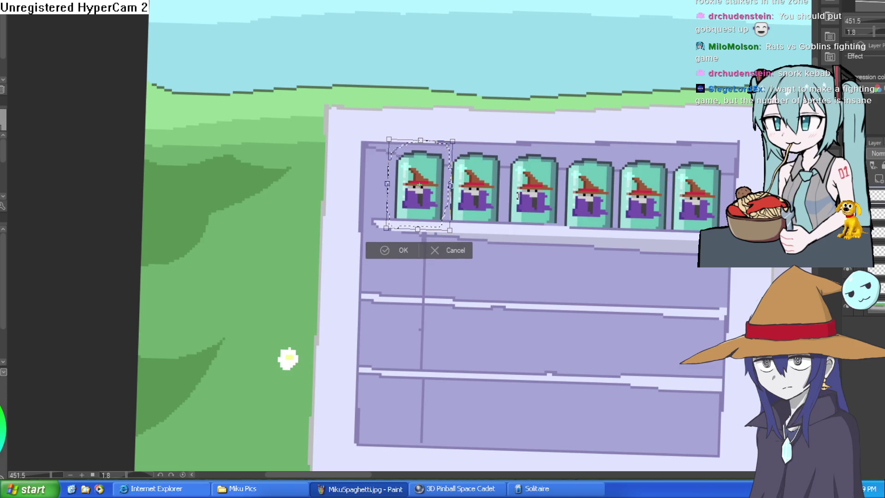
left_click(406, 251)
key("ctrl+d")
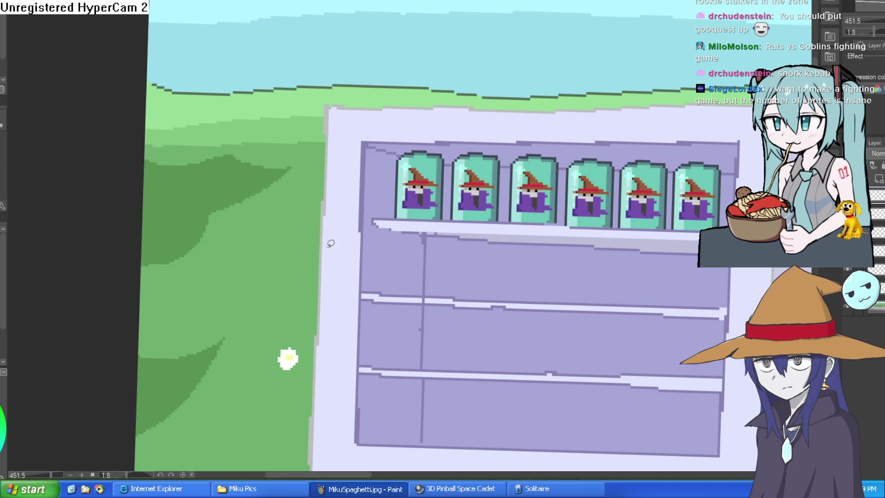
scroll(624, 221, "down", 4)
mouse_move(624, 221)
left_mouse_down()
mouse_move(619, 205)
mouse_move(628, 217)
left_mouse_up()
key("ctrl+z")
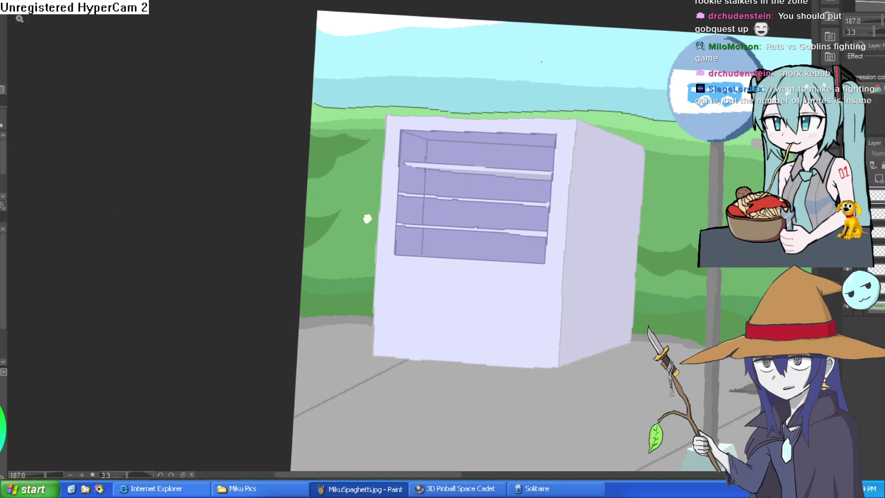
- Select the drawer areas and fill the middle and left compartments with teal
scroll(458, 229, "up", 4)
left_click(377, 243)
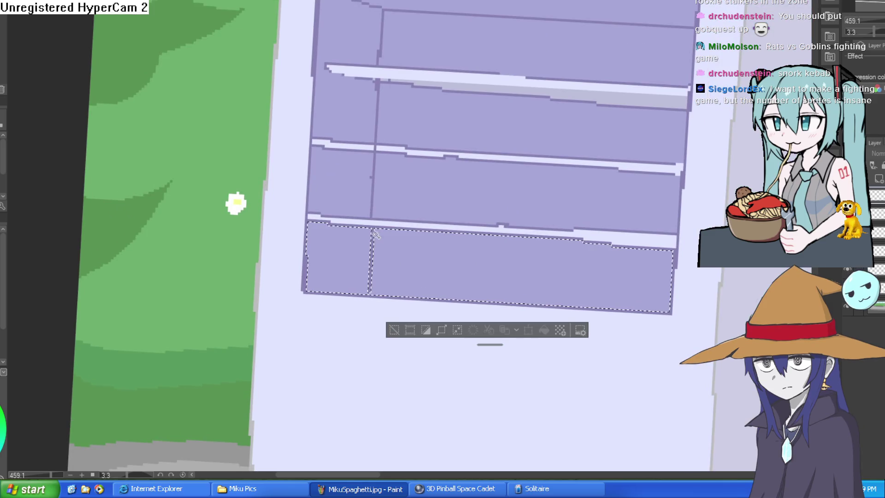
left_click(392, 199, "shift")
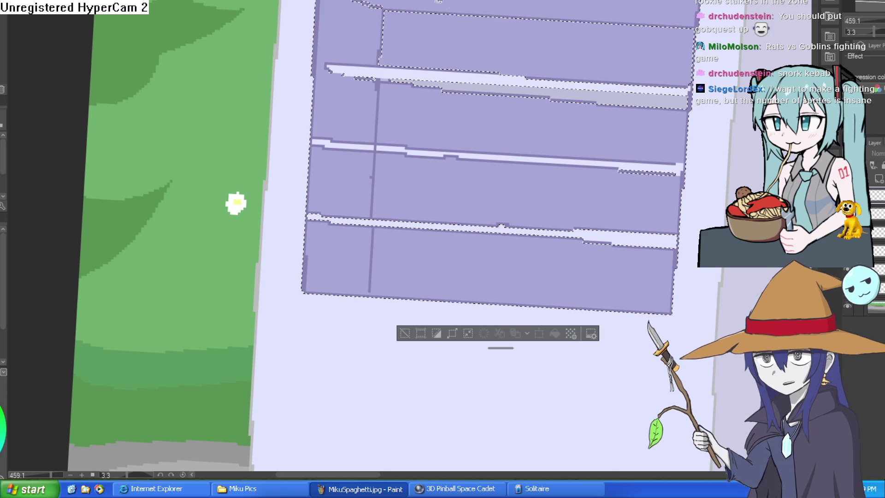
scroll(484, 55, "up", 3)
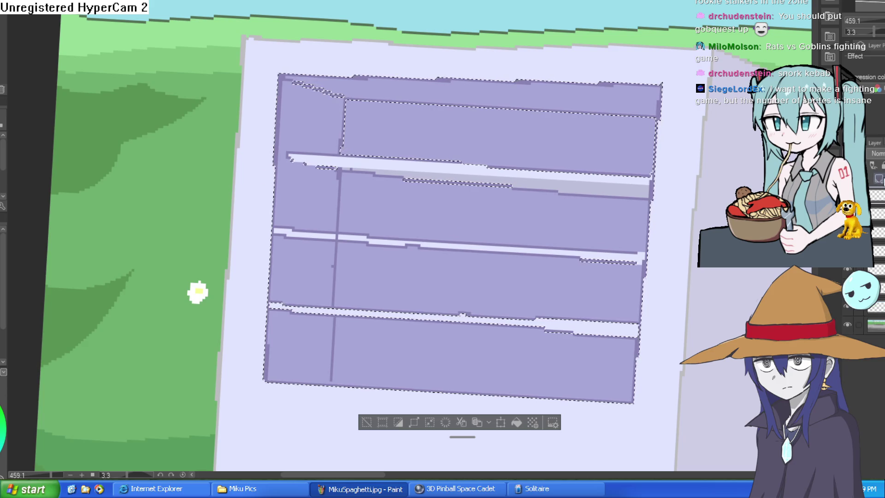
left_click(497, 237)
left_click(411, 276)
left_click(326, 260)
left_click(325, 203)
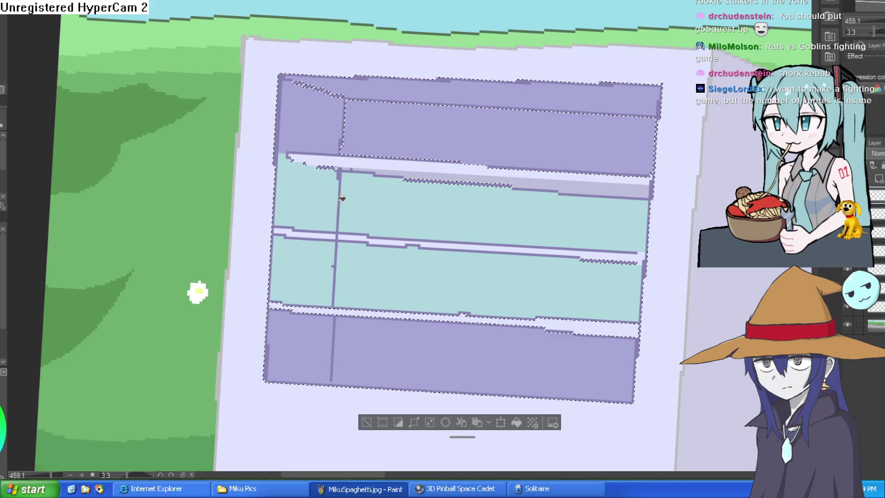
left_click(350, 167)
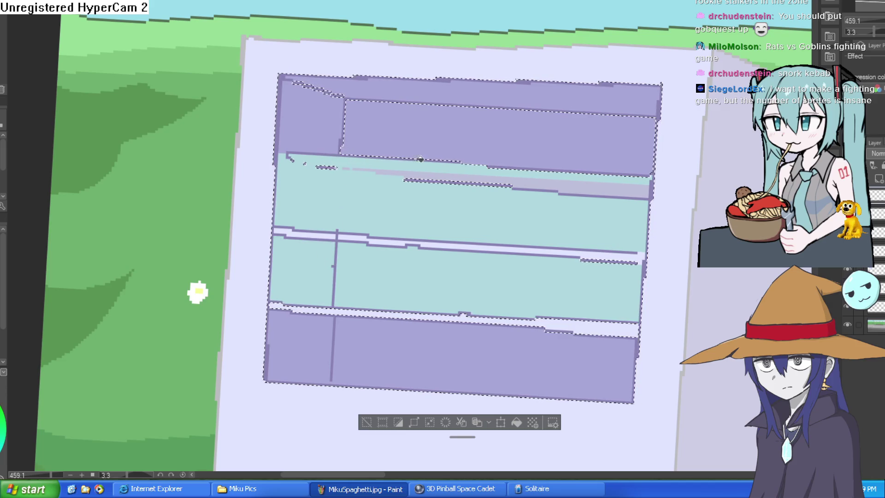
key("ctrl+d")
- Fill the bottom, left-side and top compartments plus their divider lines with teal
left_click(379, 353)
left_click(320, 330)
left_click(335, 310)
left_click(326, 311)
left_click(335, 282)
left_click(326, 238)
left_click(321, 233)
left_click(320, 153)
left_click(361, 132)
left_click(355, 120)
left_click(377, 87)
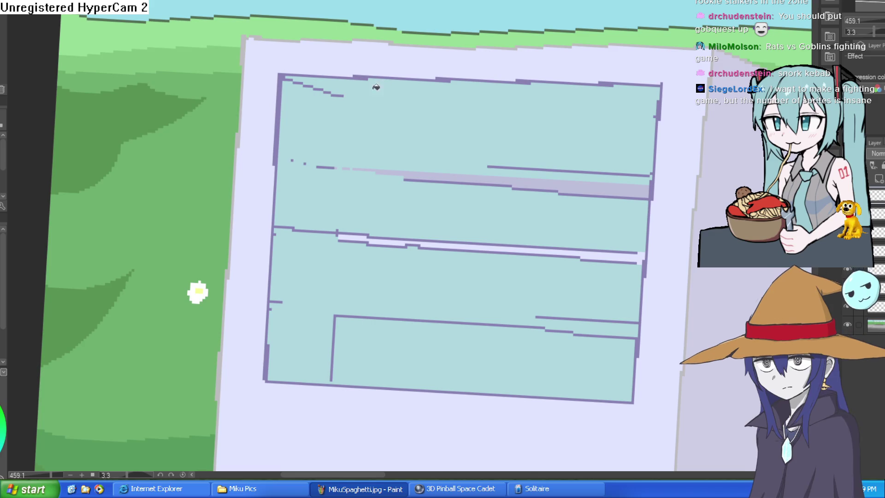
- Fill the remaining middle lavender strips and purple shelf lines with teal
left_click(505, 182)
left_click(546, 169)
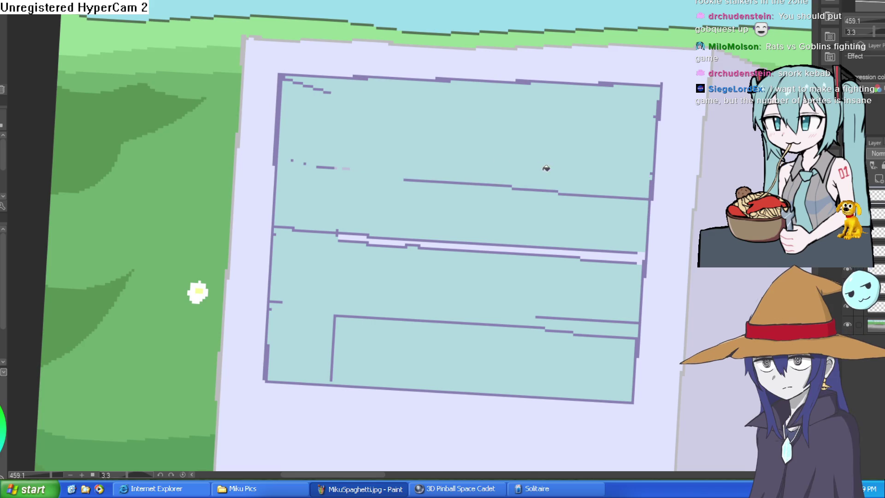
left_click(579, 255)
left_click(606, 252)
left_click(628, 255)
left_click(629, 252)
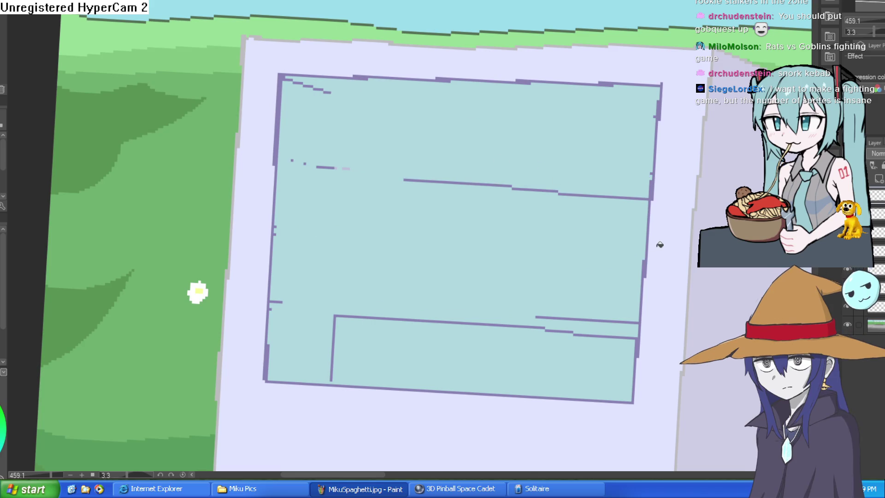
left_click(616, 316)
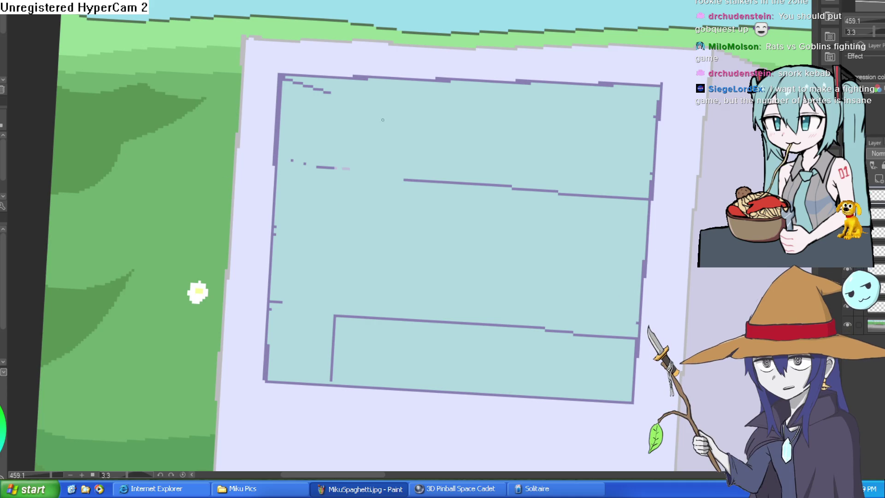
left_click_drag(328, 162, 296, 161)
- Paint over the top-left purple dashes and erase the leftover purple divider lines
mouse_move(306, 92)
left_mouse_down()
mouse_move(316, 89)
mouse_move(291, 83)
left_mouse_up()
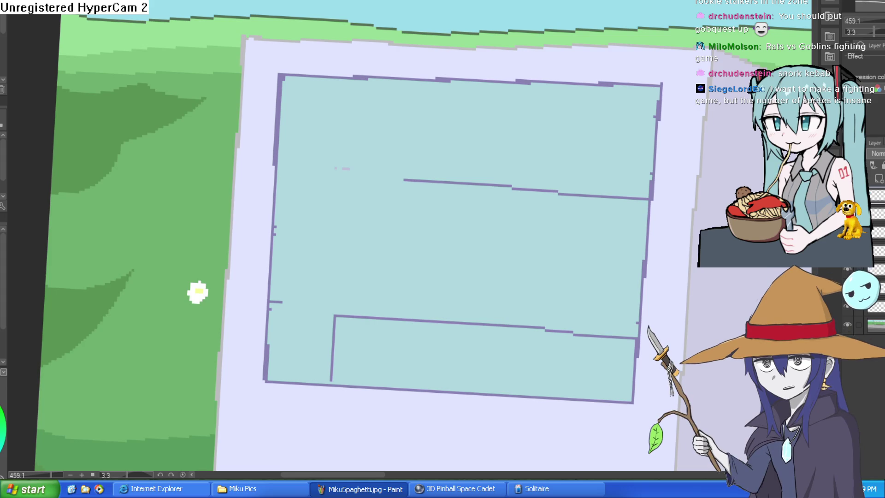
left_click(429, 181)
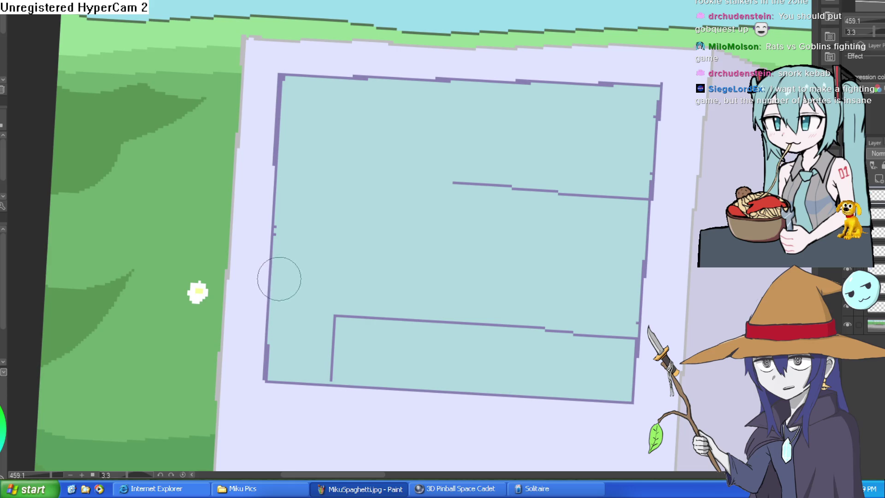
mouse_move(333, 341)
left_mouse_down()
mouse_move(364, 312)
mouse_move(611, 326)
mouse_move(629, 347)
mouse_move(625, 326)
left_mouse_up()
mouse_move(614, 249)
left_mouse_down()
mouse_move(608, 178)
mouse_move(636, 194)
mouse_move(448, 187)
left_mouse_up()
left_click_drag(342, 322, 334, 376)
- Add a new raster layer above the teal pane for the glare
mouse_move(545, 187)
left_mouse_down()
mouse_move(532, 172)
mouse_move(532, 188)
mouse_move(514, 125)
left_mouse_up()
left_click_drag(597, 100, 594, 92)
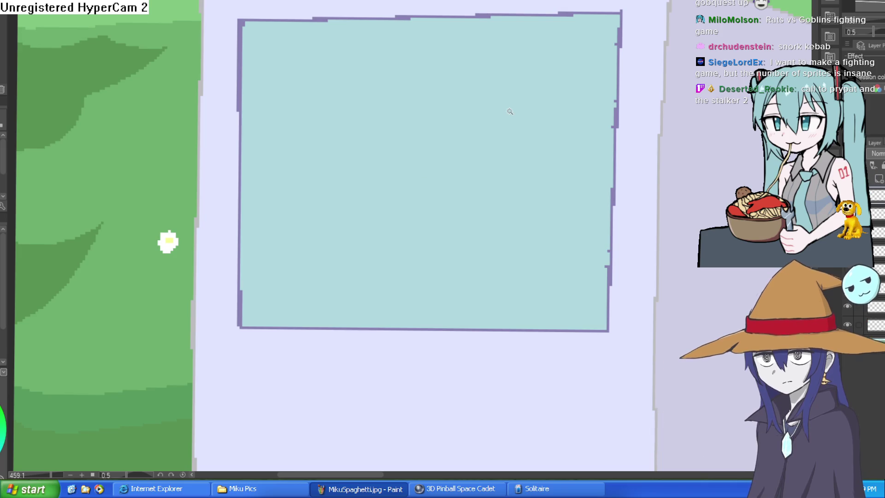
left_click(879, 180)
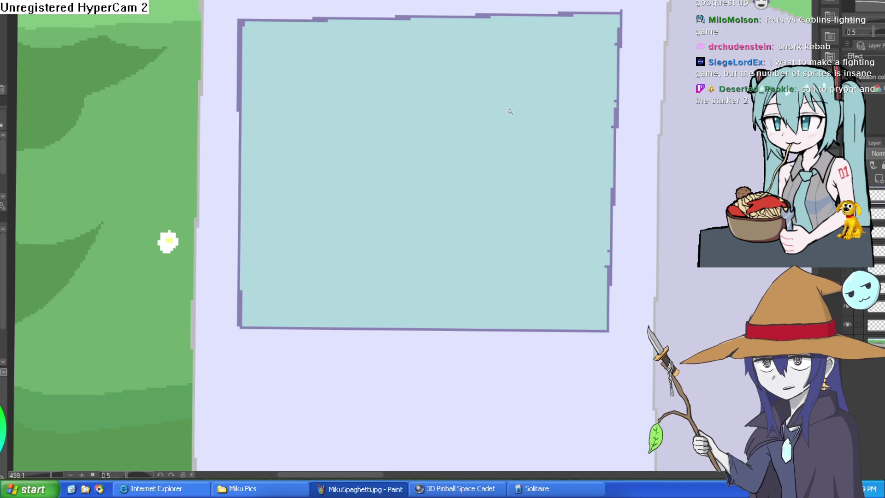
mouse_move(569, 152)
left_mouse_down()
mouse_move(565, 59)
mouse_move(587, 65)
mouse_move(539, 144)
left_mouse_up()
- Select the glass rectangle and draw the first white diagonal glare streak
left_click(540, 144)
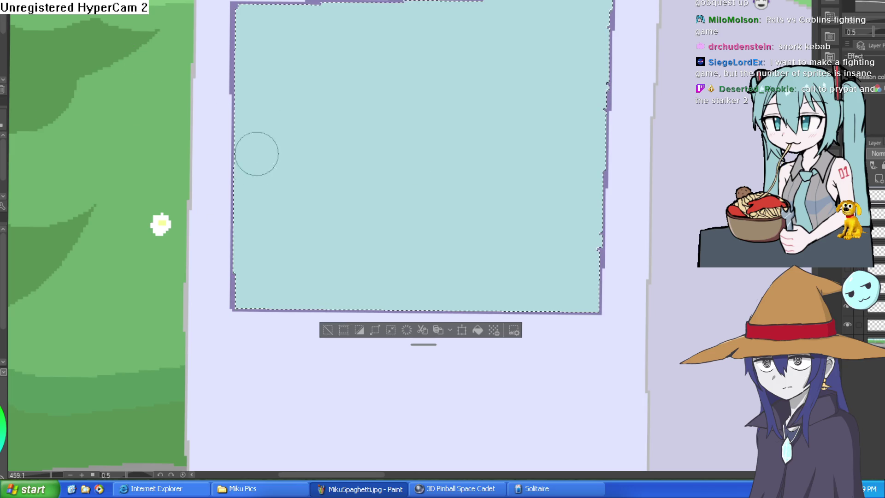
left_click_drag(219, 216, 380, 2)
key("ctrl+z")
left_click_drag(203, 247, 383, 2)
left_click_drag(384, 153, 335, 156)
left_click_drag(203, 306, 406, 9)
- Draw three more white glare streaks, including the top-right and bottom-right corners
left_click_drag(329, 331, 320, 256)
left_click_drag(578, 52, 539, 112)
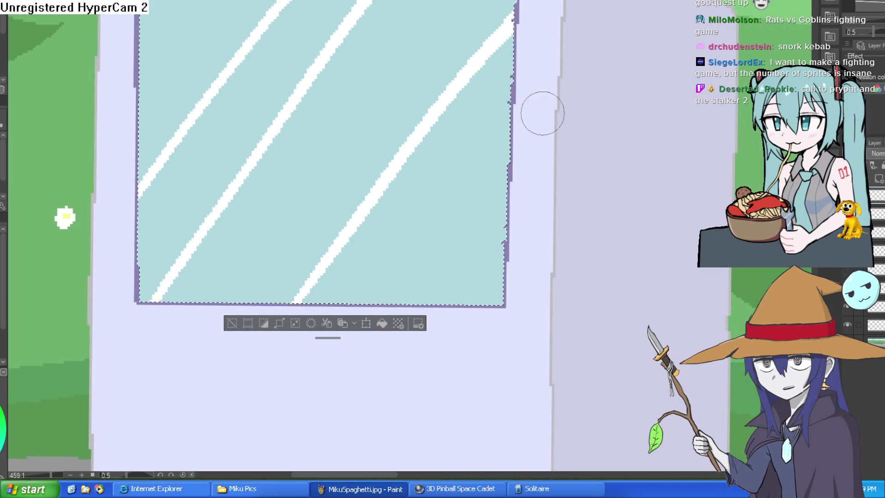
scroll(539, 92, "down", 2)
left_click_drag(530, 29, 377, 249)
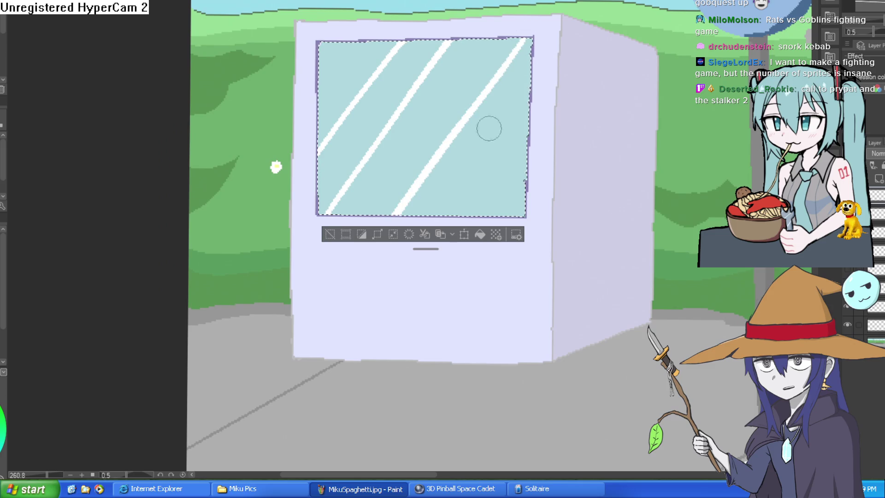
left_click_drag(464, 222, 548, 126)
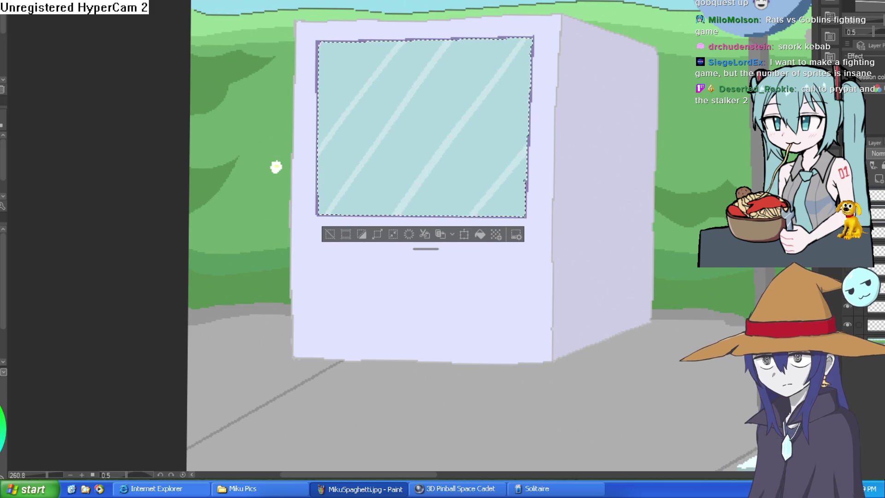
- Hide the solid teal fill, bring back the wizard cans, and deselect
key("Delete")
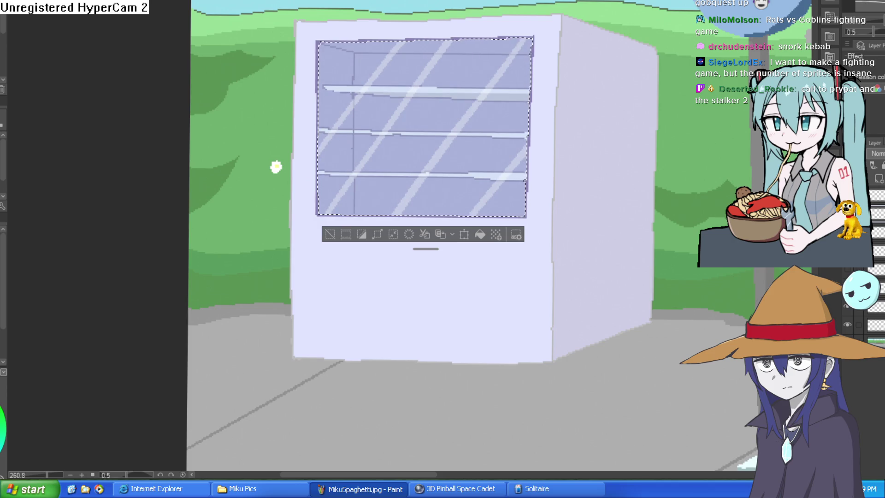
key("ctrl+z")
scroll(276, 167, "up", 3)
mouse_move(656, 220)
left_mouse_down()
mouse_move(559, 184)
mouse_move(599, 155)
mouse_move(548, 127)
mouse_move(660, 198)
left_mouse_up()
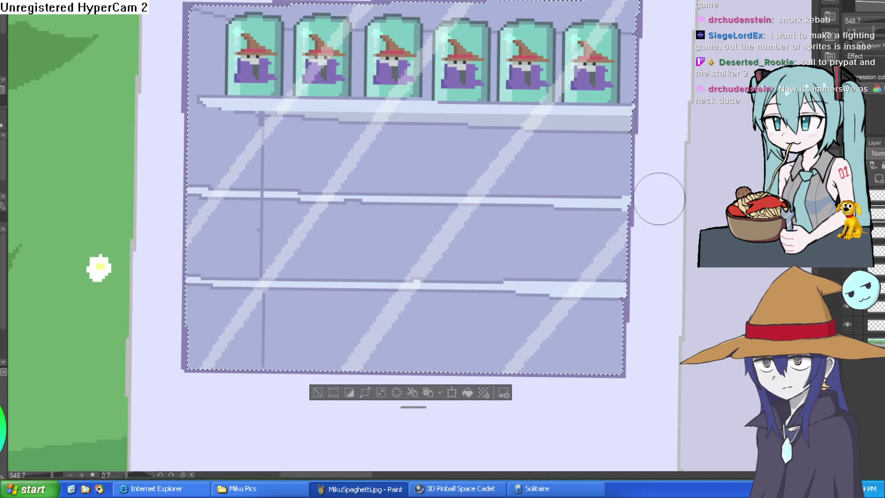
key("ctrl+d")
scroll(674, 209, "down", 2)
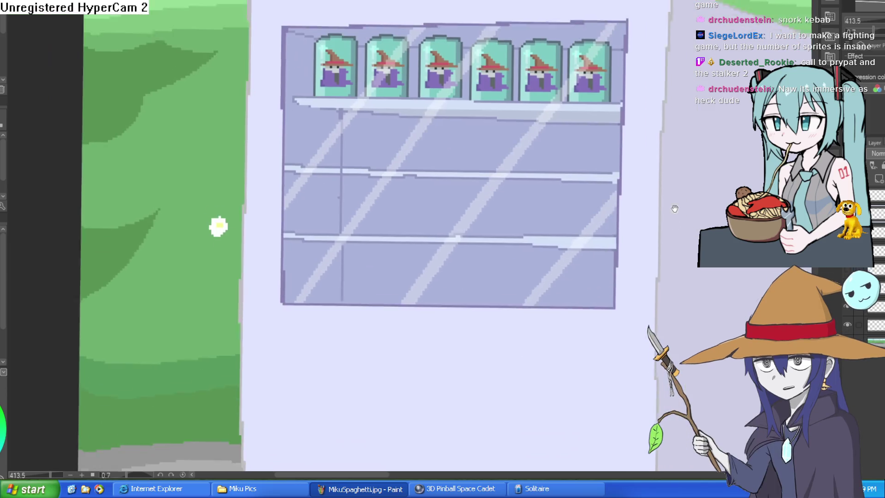
scroll(674, 209, "down", 4)
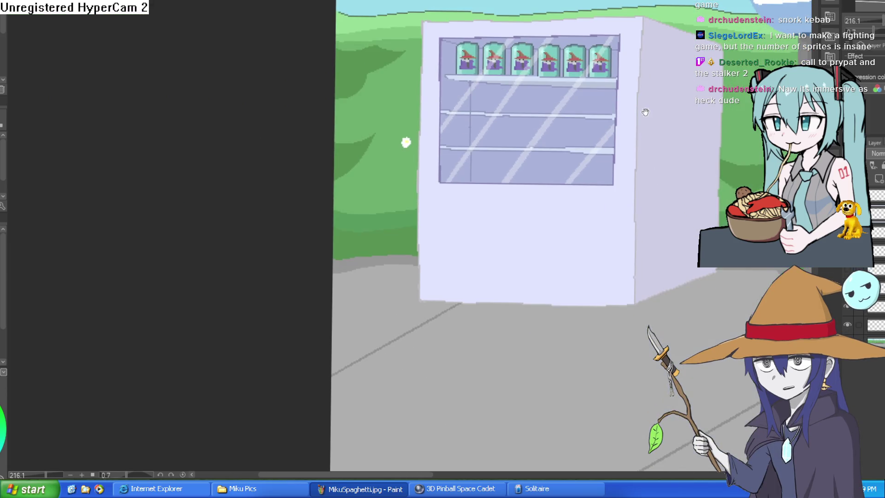
left_click_drag(645, 112, 629, 159)
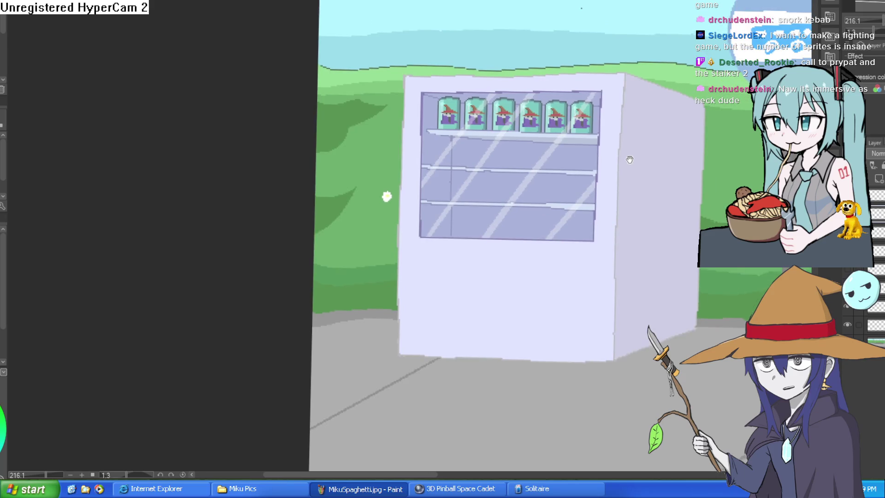
scroll(570, 162, "up", 6)
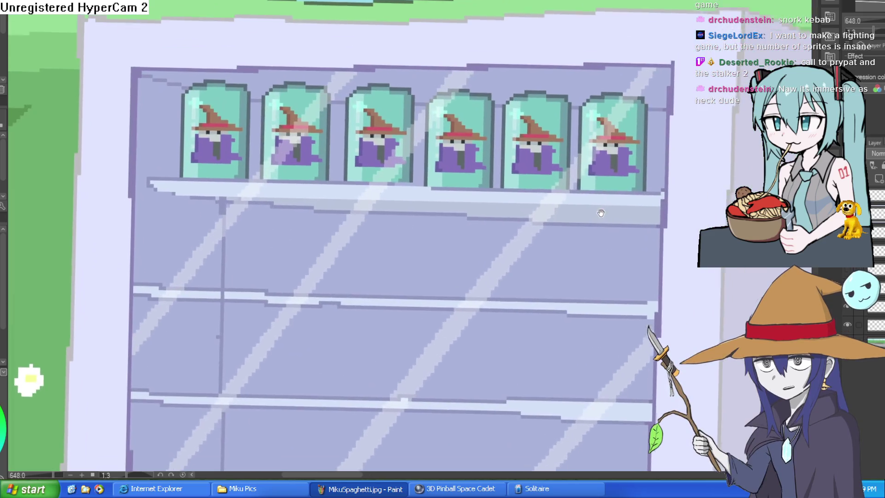
scroll(601, 213, "down", 3)
mouse_move(601, 213)
left_mouse_down()
mouse_move(575, 173)
mouse_move(581, 149)
left_mouse_up()
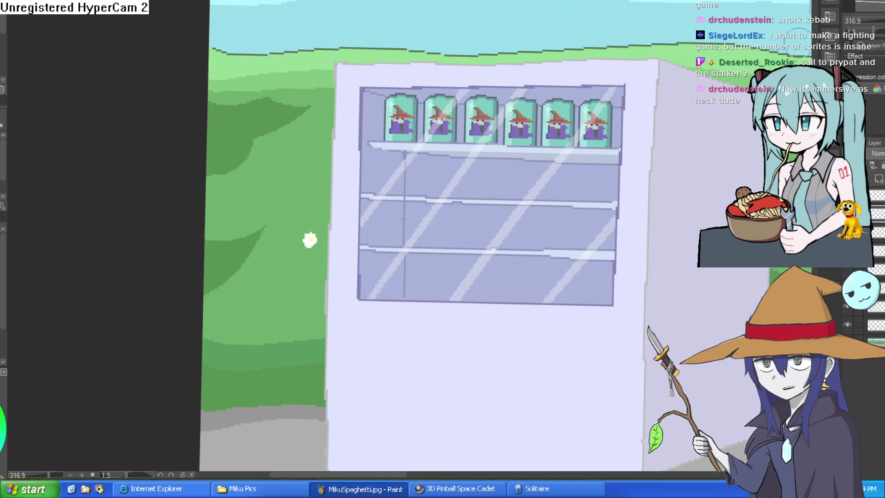
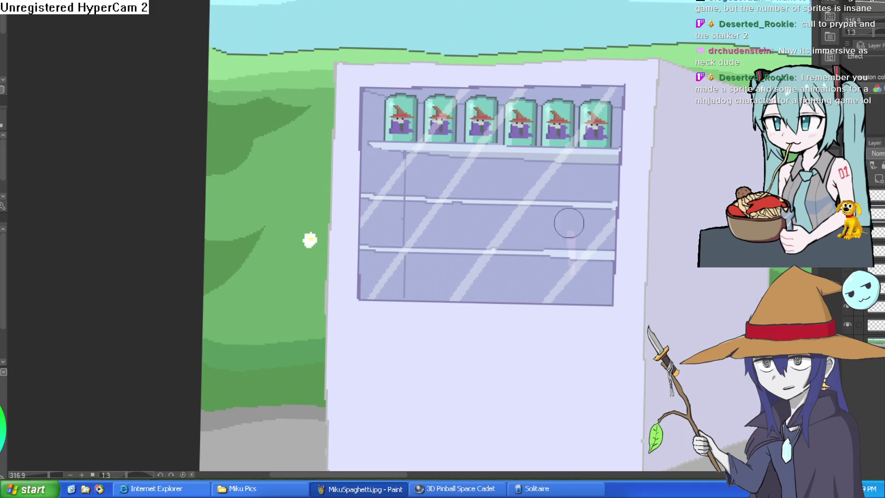
- Add a new raster layer for the shelf items
left_click_drag(625, 239, 588, 120)
scroll(615, 162, "down", 3)
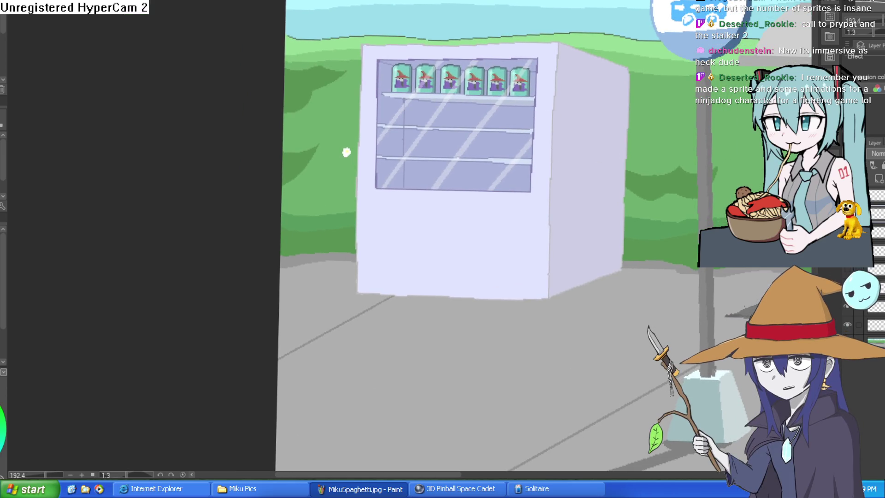
left_click(878, 184)
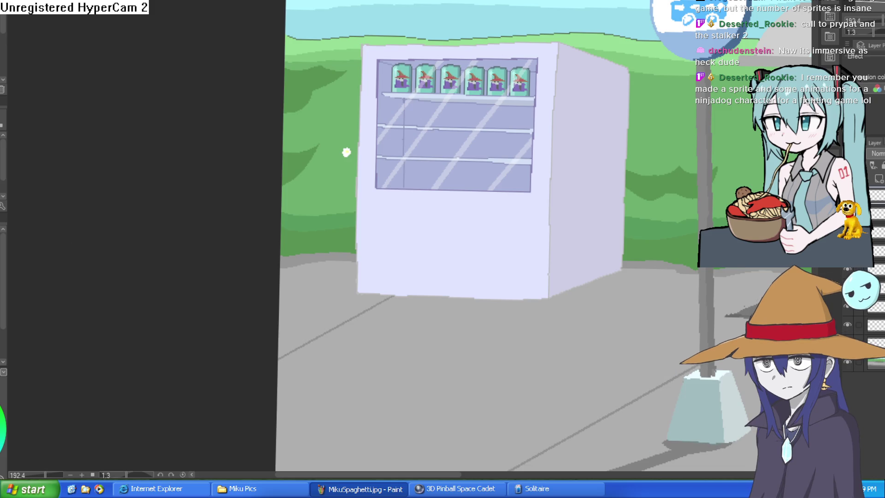
- Sketch a dark zigzag across the empty shelf below the wizard cans
scroll(400, 163, "up", 5)
mouse_move(277, 118)
left_mouse_down()
mouse_move(297, 117)
mouse_move(331, 95)
mouse_move(329, 79)
mouse_move(370, 35)
left_mouse_up()
left_click_drag(332, 98, 395, 95)
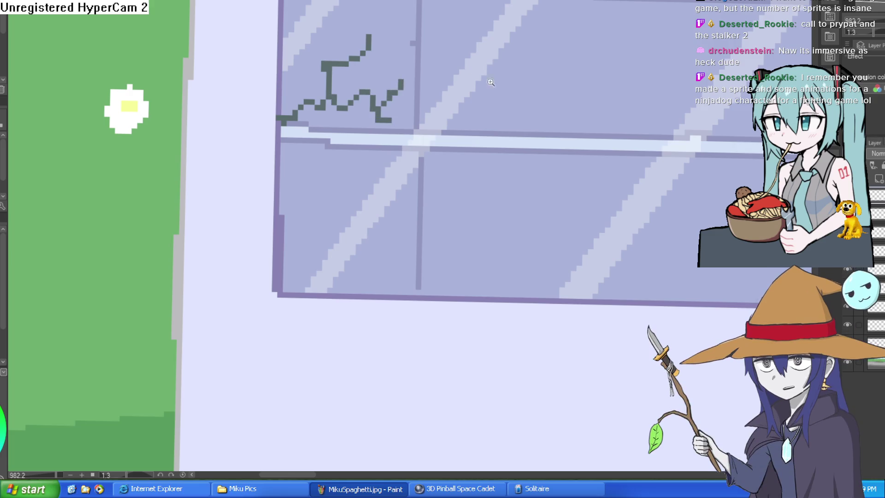
scroll(534, 112, "down", 2)
scroll(534, 112, "down", 2)
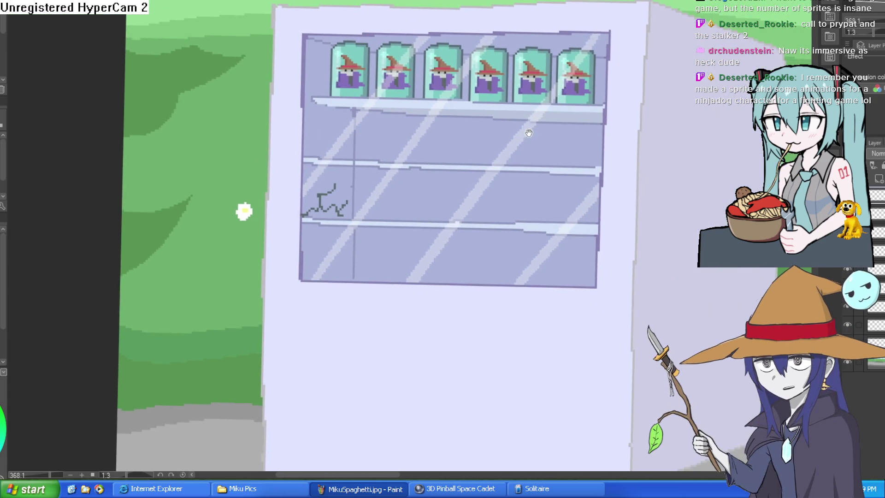
mouse_move(544, 124)
left_mouse_down()
mouse_move(528, 160)
mouse_move(535, 133)
left_mouse_up()
scroll(309, 219, "up", 5)
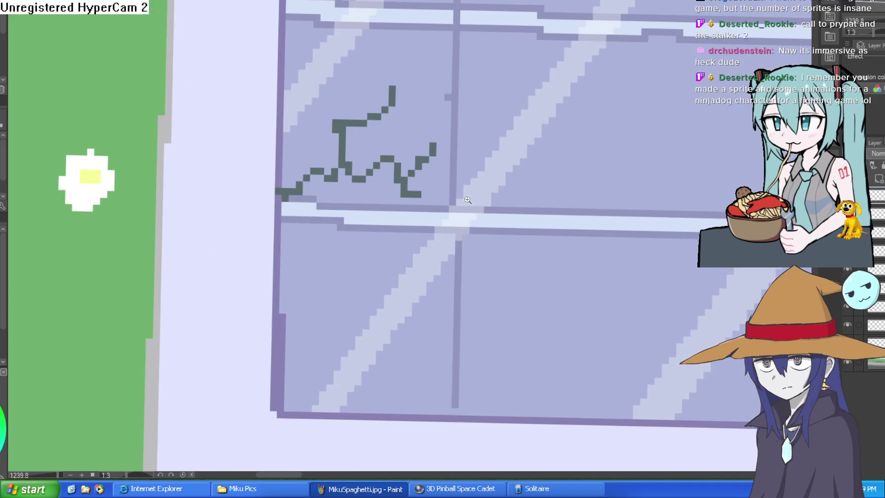
scroll(503, 221, "down", 6)
scroll(530, 185, "up", 8)
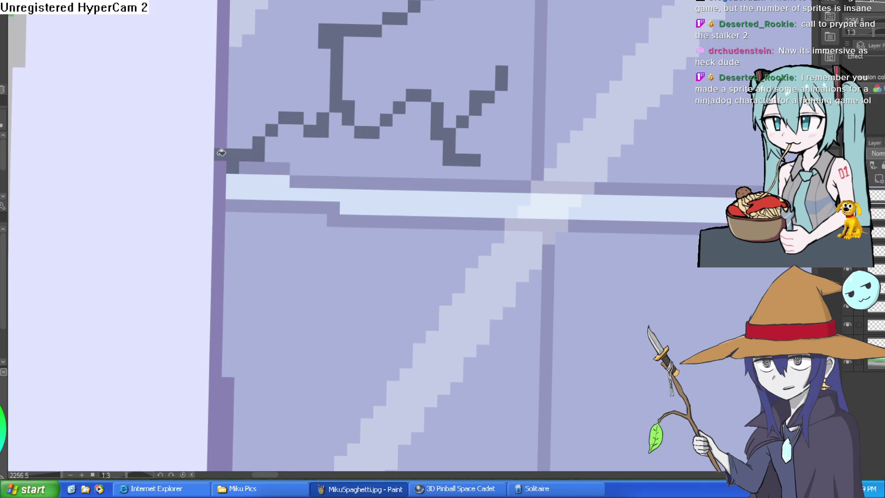
- Undo the shelf zigzag and the glass reflection streaks, redoing once before settling on undone
key("e")
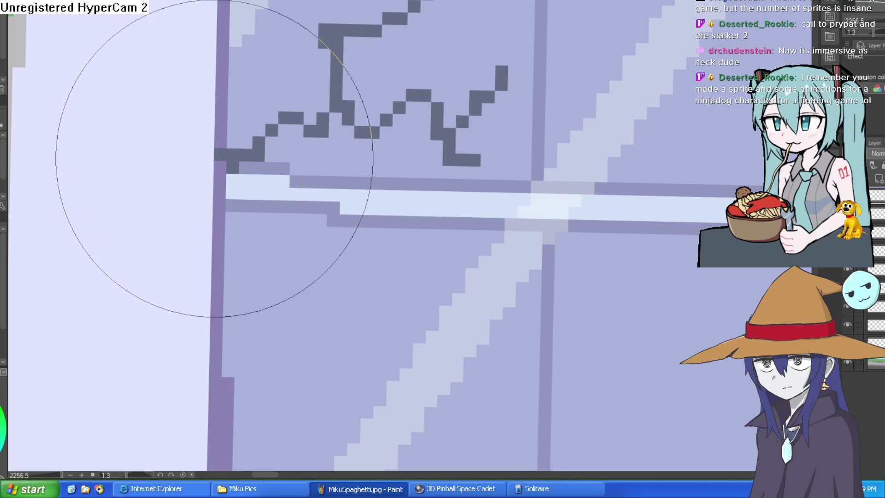
scroll(248, 167, "down", 4)
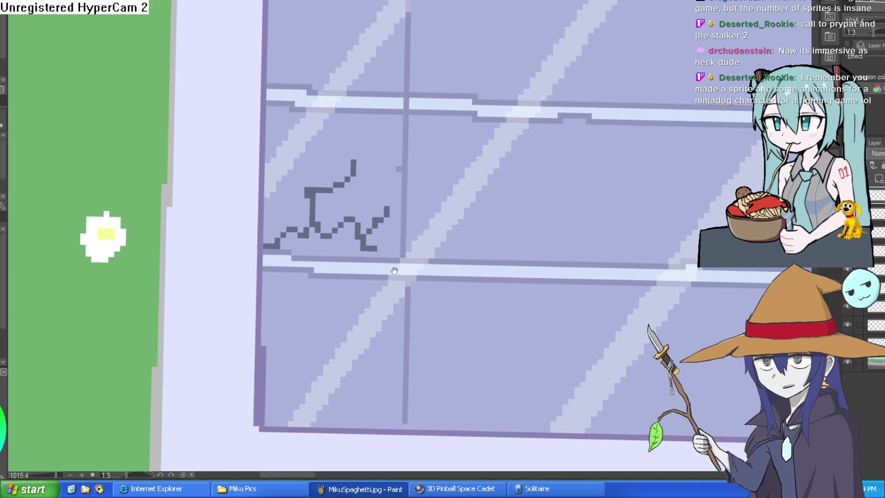
scroll(474, 183, "down", 4)
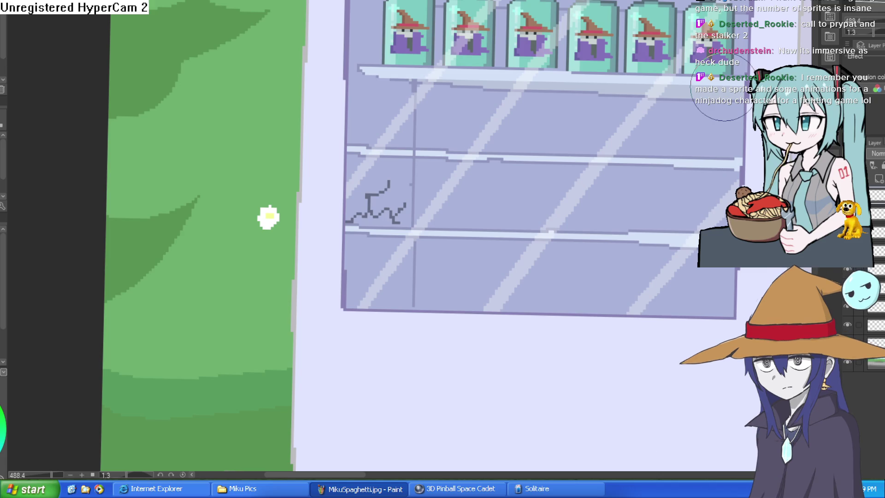
key("ctrl+z")
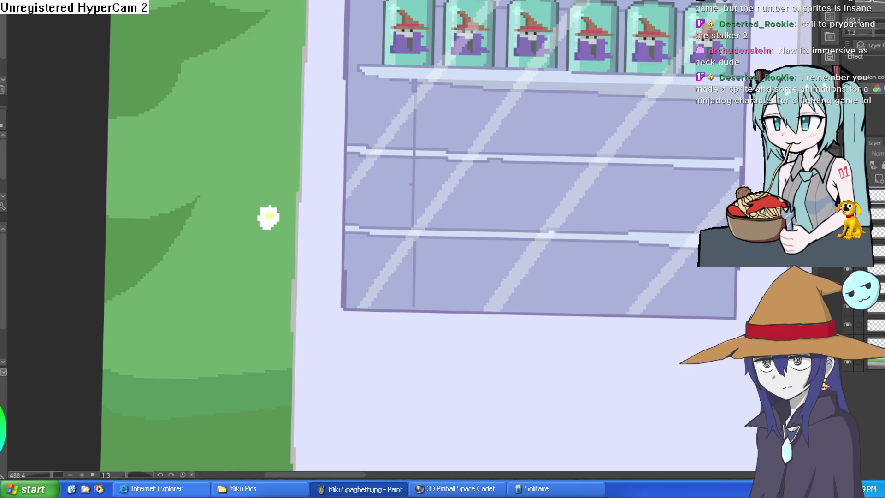
key("ctrl+z")
key("ctrl+y")
key("ctrl+z")
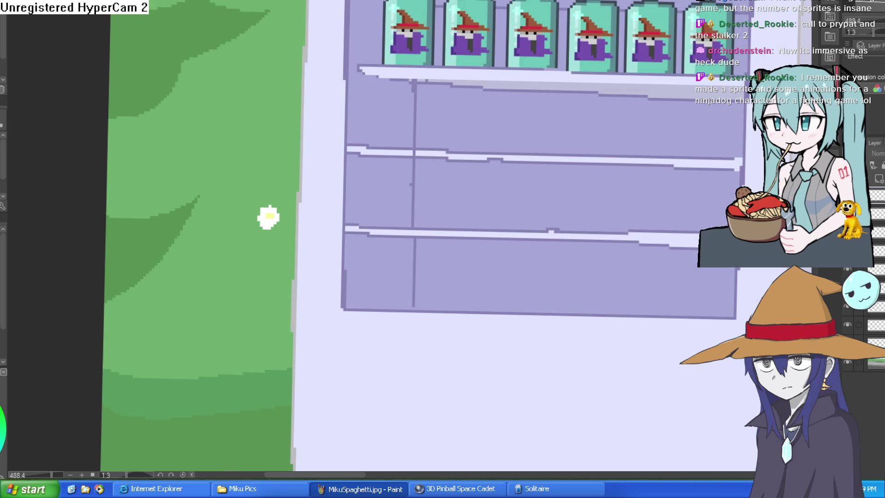
left_click_drag(643, 263, 585, 283)
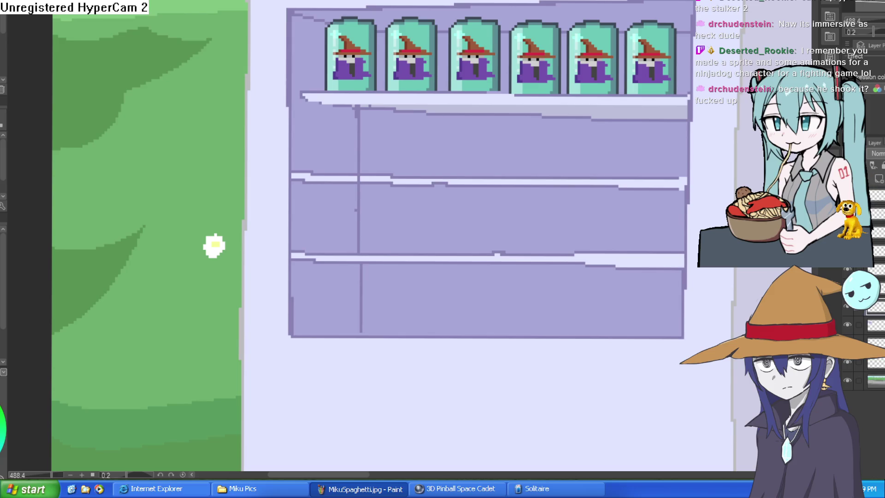
scroll(573, 189, "down", 5)
left_click_drag(612, 231, 349, 178)
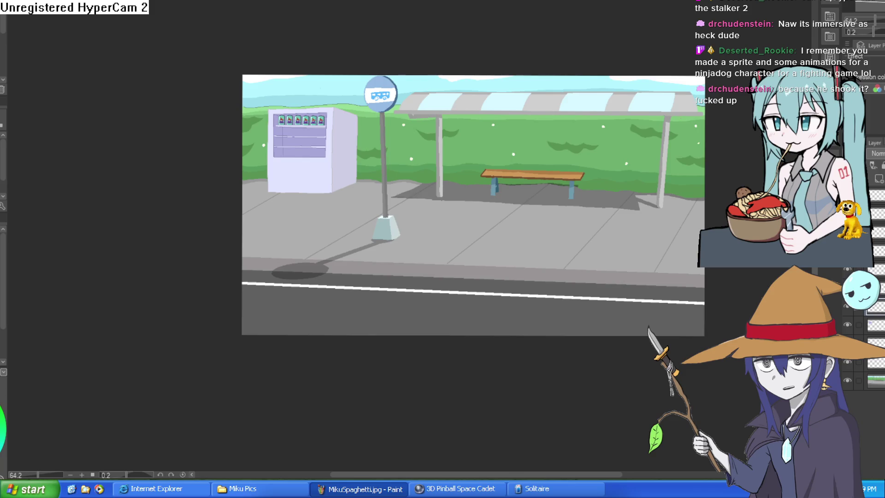
scroll(650, 201, "up", 3)
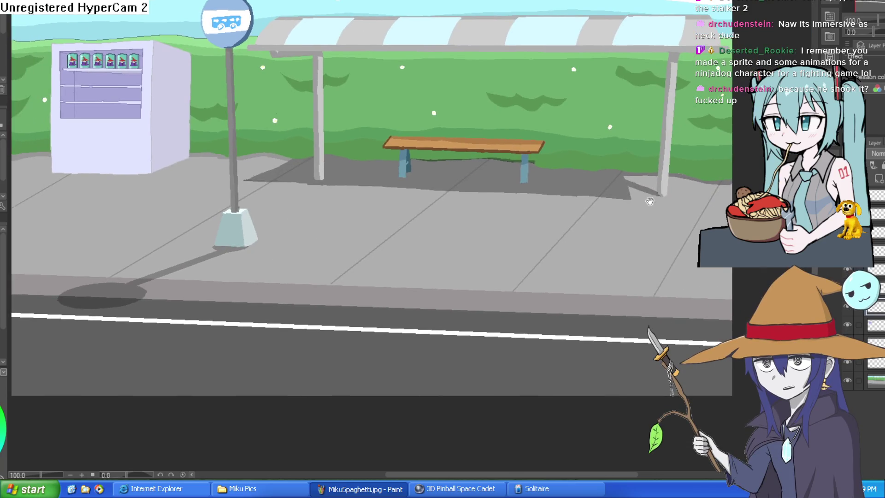
mouse_move(651, 202)
left_mouse_down()
mouse_move(659, 215)
mouse_move(649, 219)
mouse_move(663, 204)
mouse_move(665, 214)
left_mouse_up()
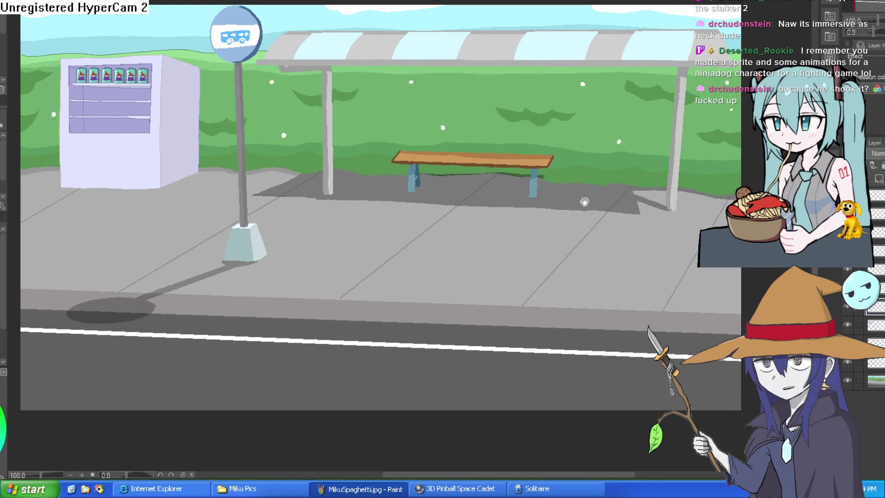
left_click_drag(590, 188, 586, 188)
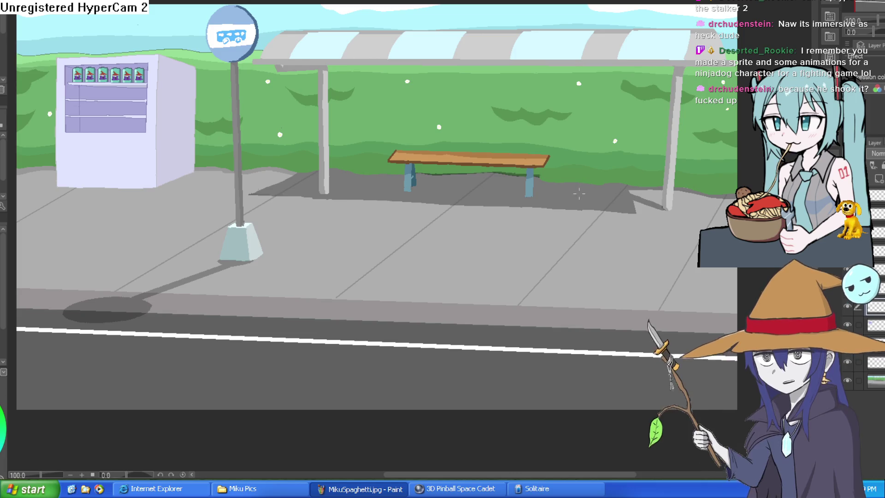
mouse_move(512, 198)
left_mouse_down()
mouse_move(560, 157)
mouse_move(593, 164)
mouse_move(609, 152)
mouse_move(620, 161)
mouse_move(569, 143)
mouse_move(418, 121)
left_mouse_up()
scroll(322, 92, "up", 8)
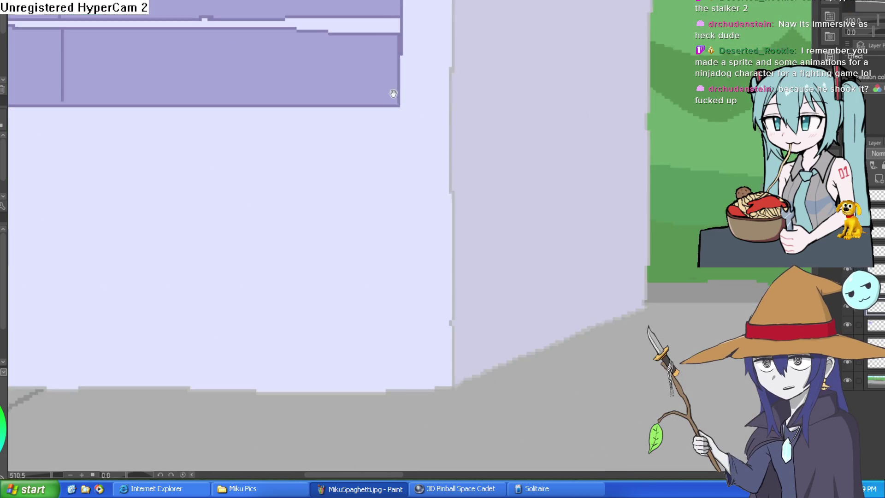
scroll(457, 154, "down", 5)
scroll(457, 153, "up", 6)
mouse_move(457, 154)
left_mouse_down()
mouse_move(460, 255)
mouse_move(454, 233)
left_mouse_up()
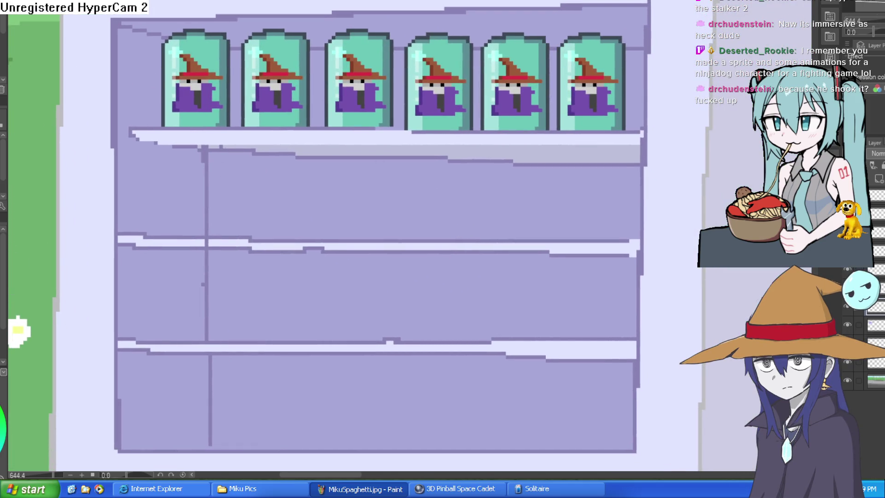
left_click_drag(262, 191, 368, 133)
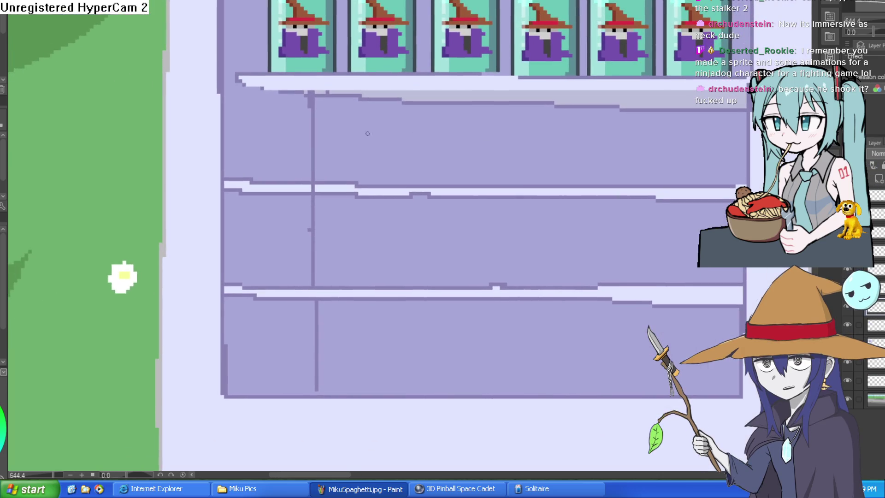
left_click_drag(259, 180, 258, 127)
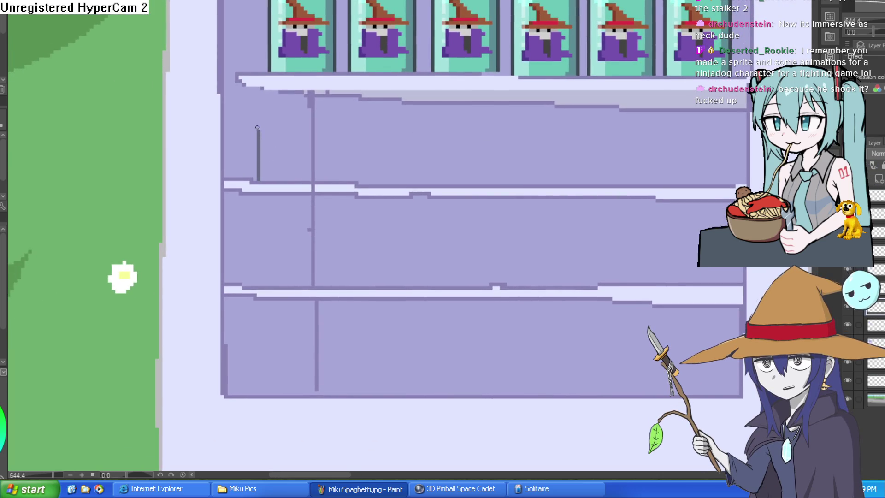
key("ctrl+z")
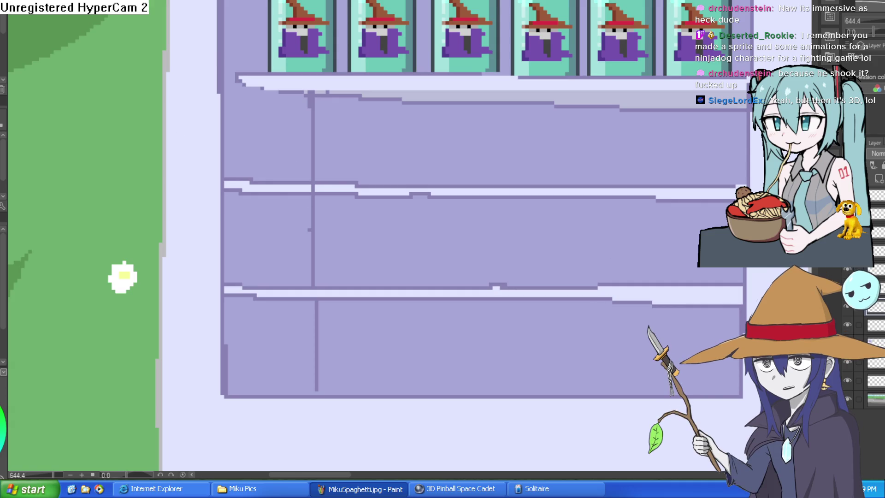
key("alt+Tab")
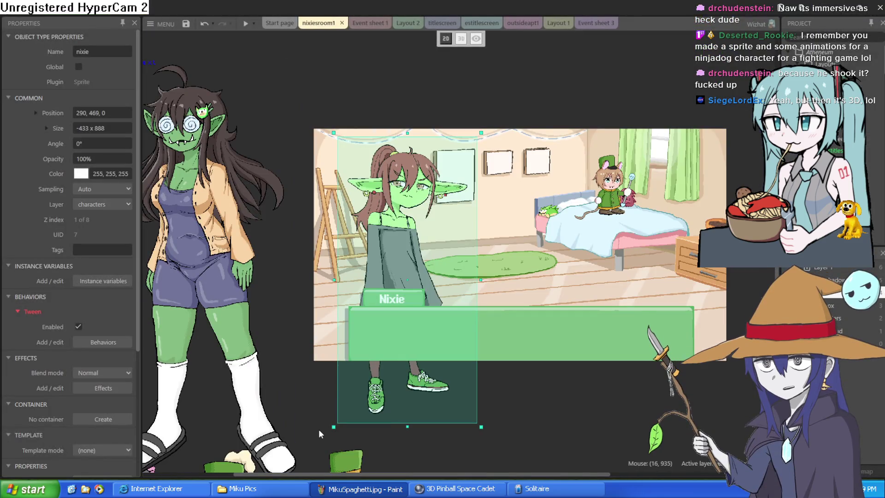
scroll(540, 324, "up", 1)
scroll(540, 324, "right", 1)
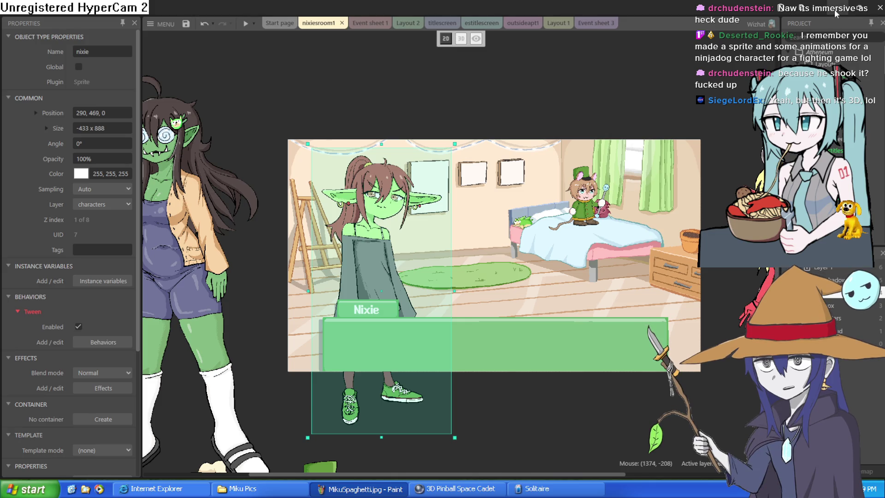
left_click(834, 9)
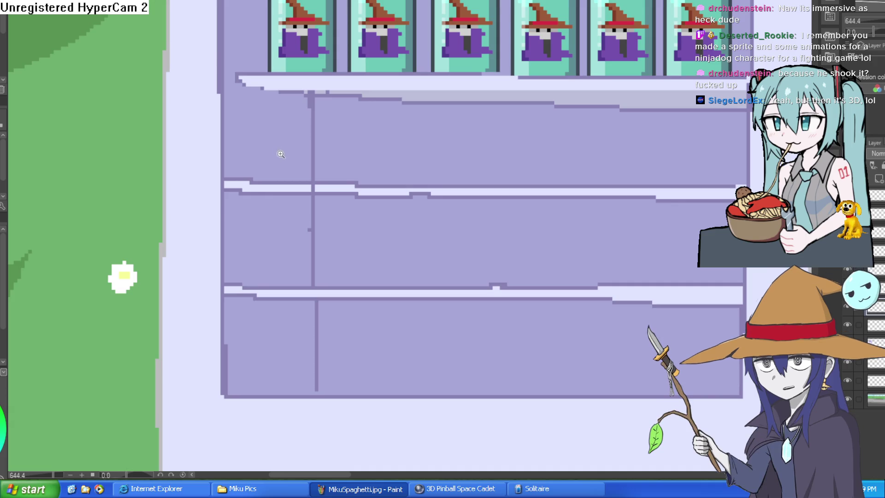
- Outline a brown arch on the second shelf and fill its interior brown
scroll(280, 154, "up", 2)
left_click_drag(246, 196, 246, 95)
key("ctrl+z")
mouse_move(246, 195)
left_mouse_down()
mouse_move(246, 85)
mouse_move(327, 81)
left_mouse_up()
key("ctrl+z")
mouse_move(255, 83)
left_mouse_down()
mouse_move(311, 69)
mouse_move(347, 86)
mouse_move(347, 194)
left_mouse_up()
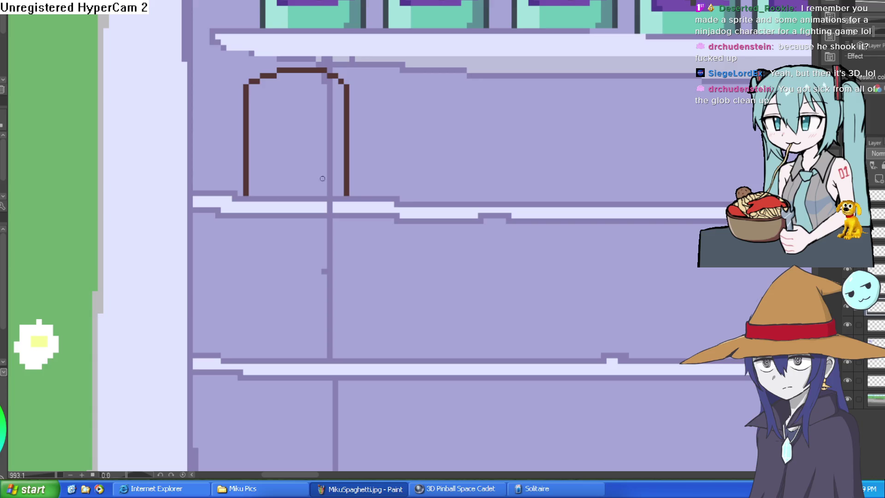
left_click_drag(403, 148, 422, 195)
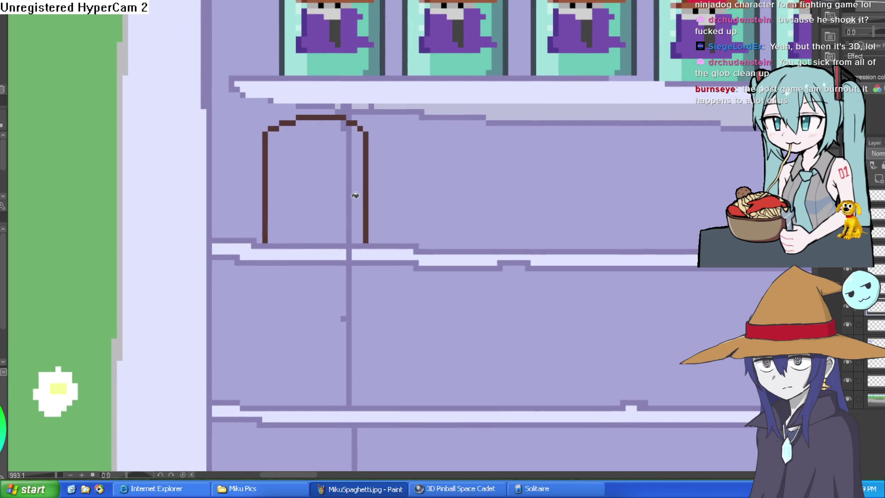
left_click(357, 192)
left_click(340, 191)
- Draw a solid grey hood oval inside the brown arch with a brown-filled inner shape
mouse_move(583, 160)
left_mouse_down()
mouse_move(568, 206)
mouse_move(549, 143)
left_mouse_up()
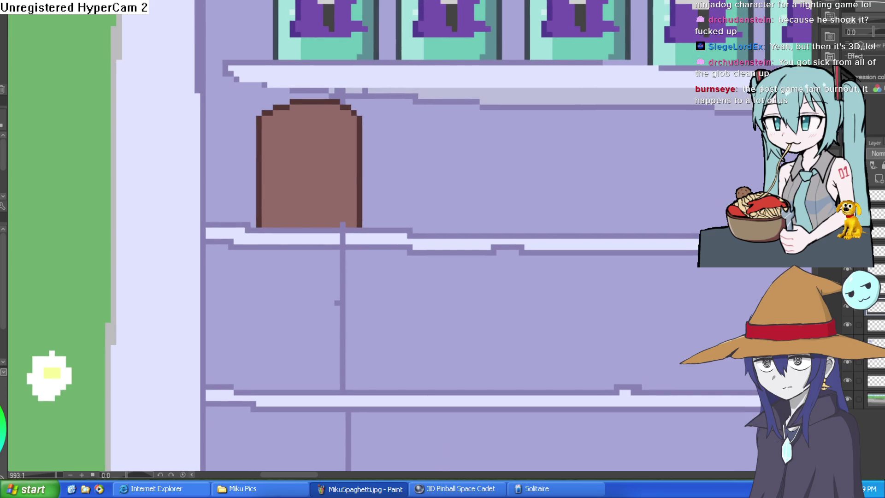
scroll(307, 154, "up", 1)
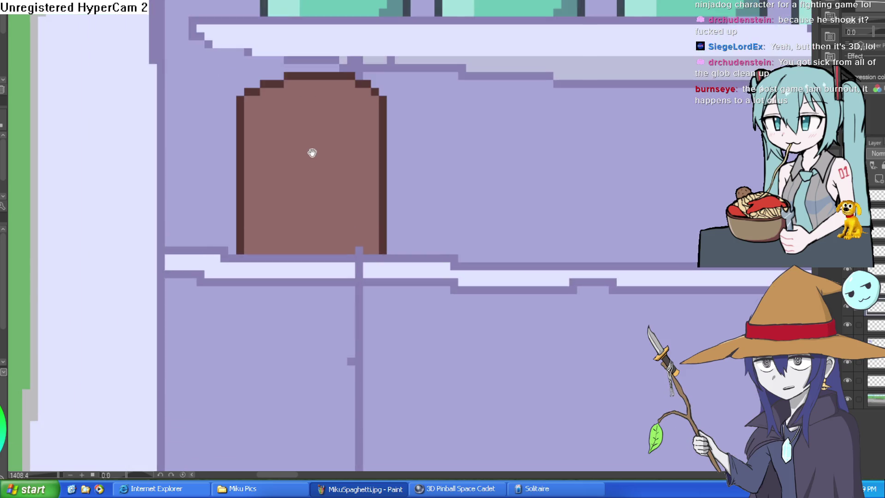
mouse_move(280, 139)
left_mouse_down()
mouse_move(274, 183)
mouse_move(336, 196)
mouse_move(340, 126)
mouse_move(331, 122)
mouse_move(277, 149)
mouse_move(268, 192)
mouse_move(288, 213)
mouse_move(335, 204)
mouse_move(341, 131)
mouse_move(324, 121)
left_mouse_up()
scroll(304, 166, "up", 1)
left_click(323, 157)
mouse_move(318, 162)
left_mouse_down()
mouse_move(359, 148)
mouse_move(332, 134)
left_mouse_up()
left_click(351, 155)
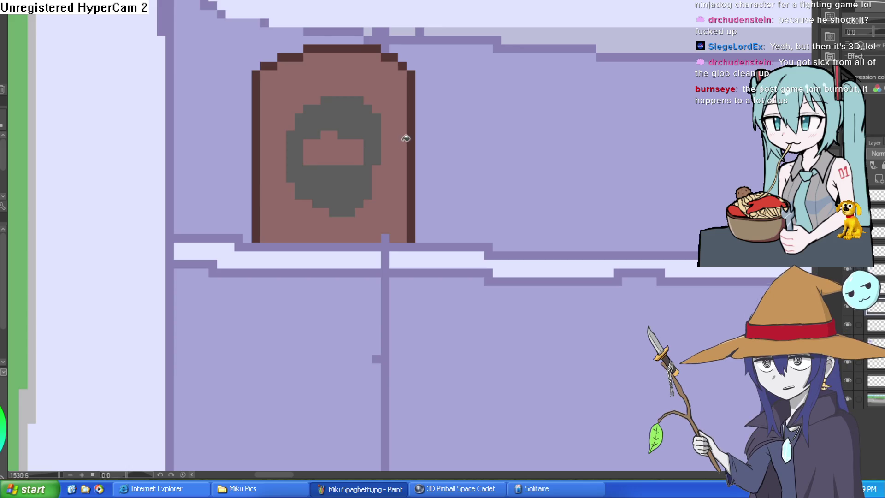
- Fill the hood's face opening pale pink and add two dark eye pixels
left_click(329, 132)
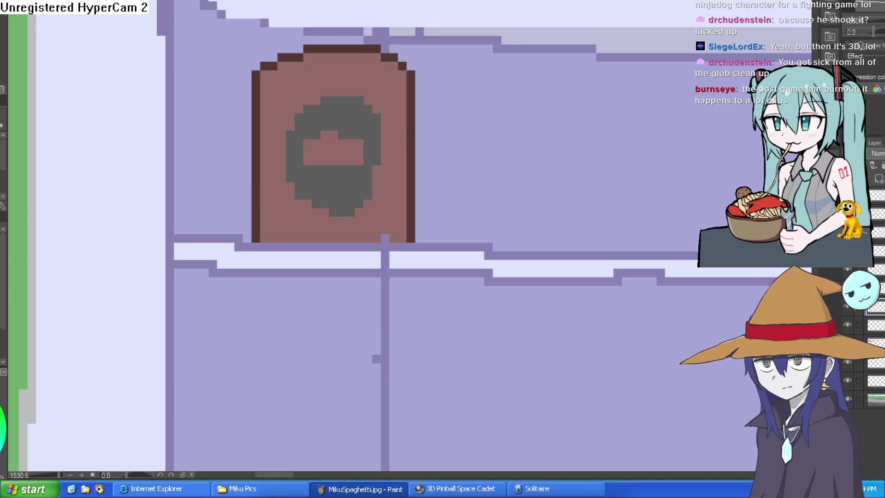
left_click(312, 146)
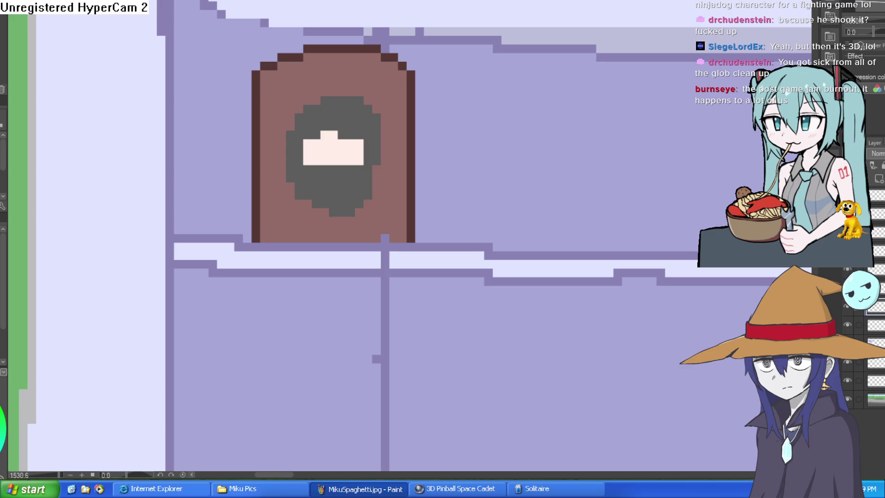
scroll(332, 138, "up", 2)
left_click(295, 164)
left_click(353, 164)
- Add dark shading pixels along the head's top-right edge
scroll(385, 156, "down", 4)
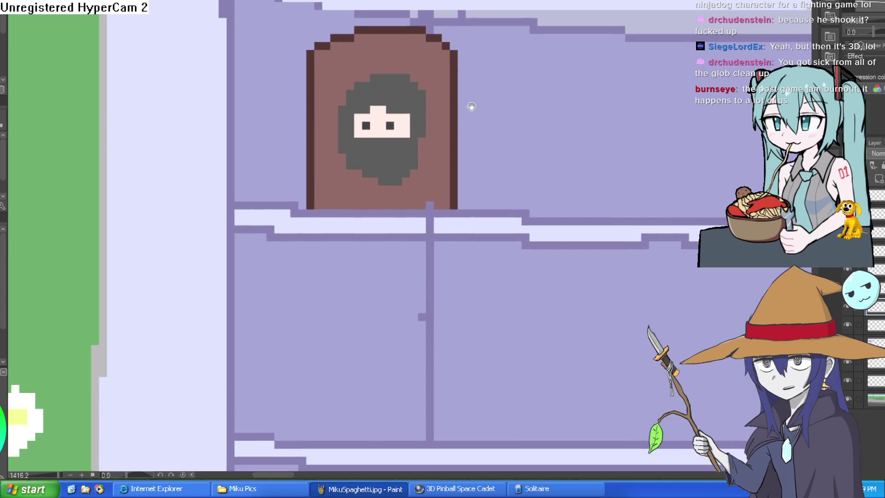
left_click_drag(471, 107, 482, 107)
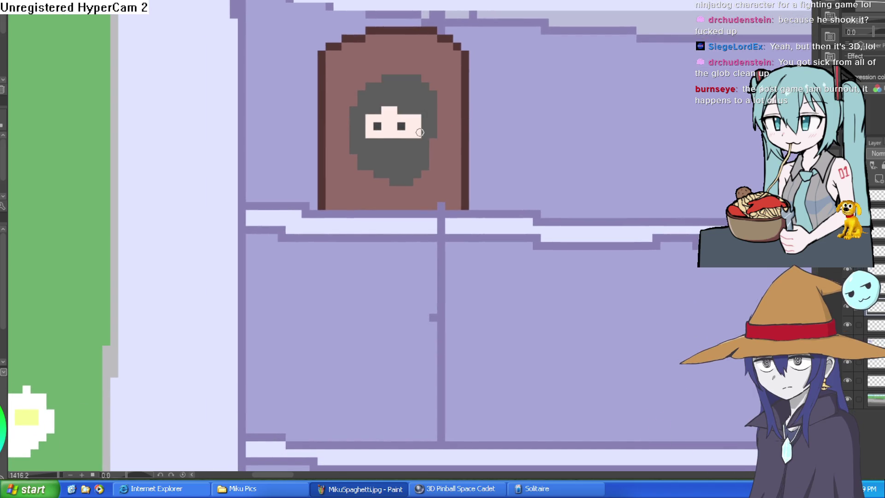
scroll(457, 108, "down", 2)
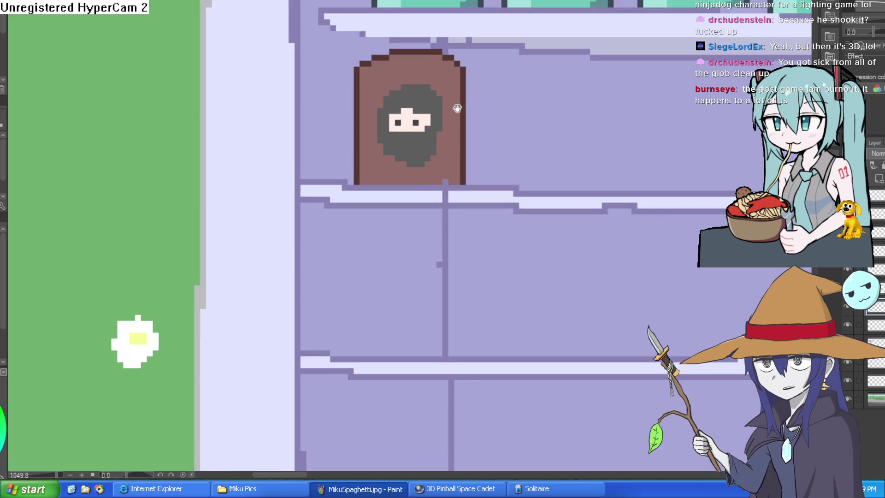
left_click_drag(457, 108, 437, 88)
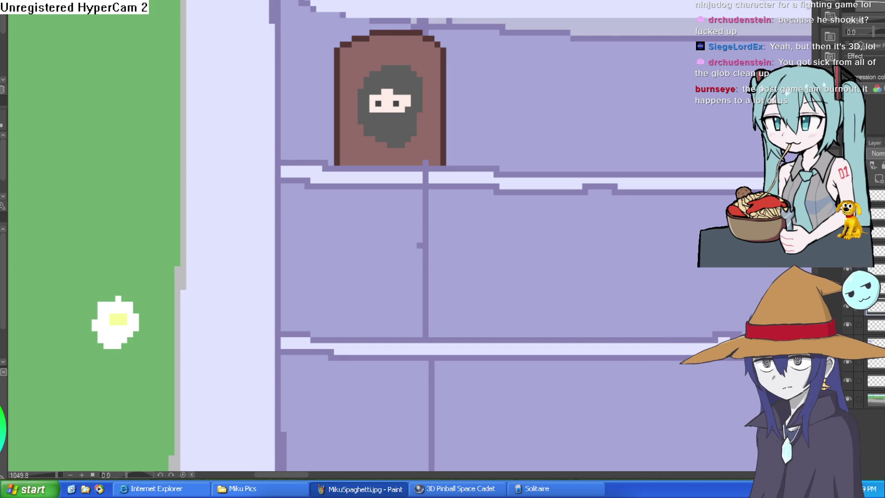
scroll(416, 84, "up", 3)
mouse_move(399, 32)
left_mouse_down()
mouse_move(438, 69)
mouse_move(438, 154)
mouse_move(411, 233)
mouse_move(392, 257)
mouse_move(362, 263)
mouse_move(366, 253)
left_mouse_up()
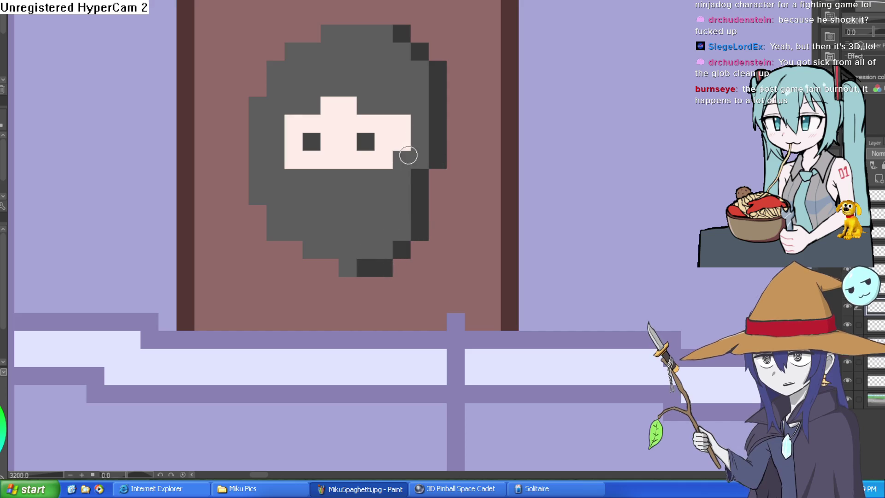
scroll(419, 210, "down", 3)
scroll(505, 137, "down", 3)
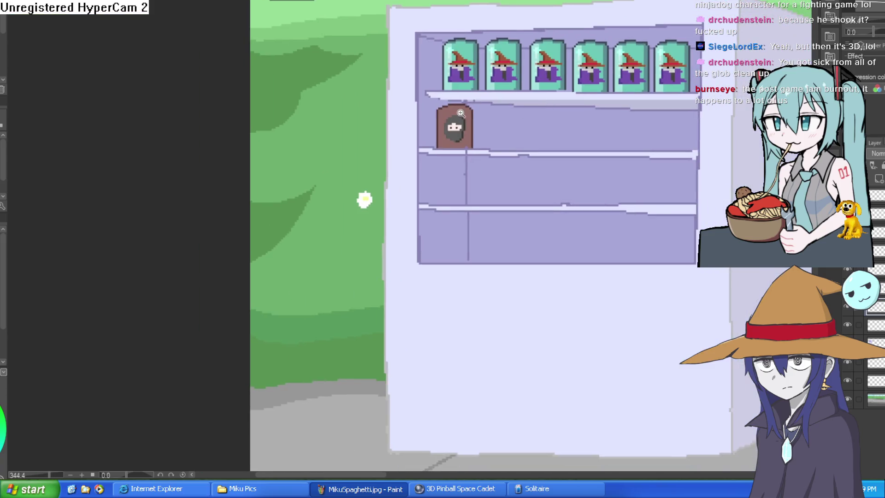
scroll(457, 134, "up", 4)
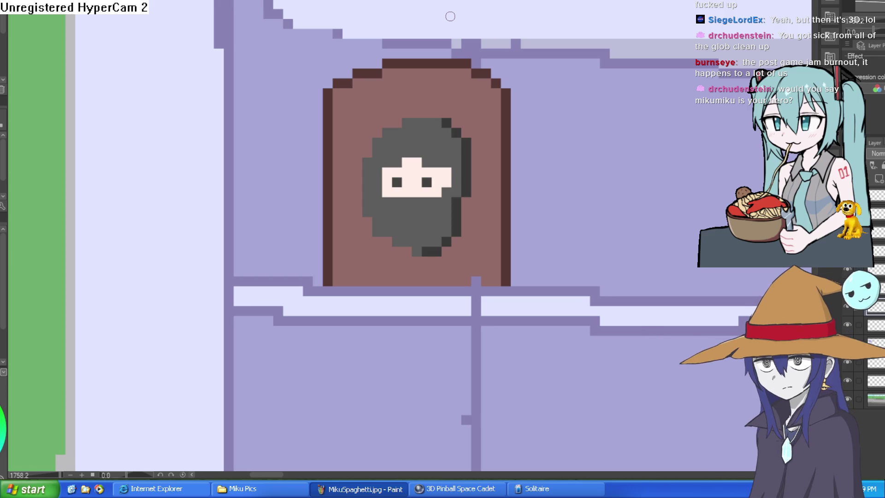
- Try a light grey highlight down the head's left edge, then undo it
scroll(392, 126, "up", 2)
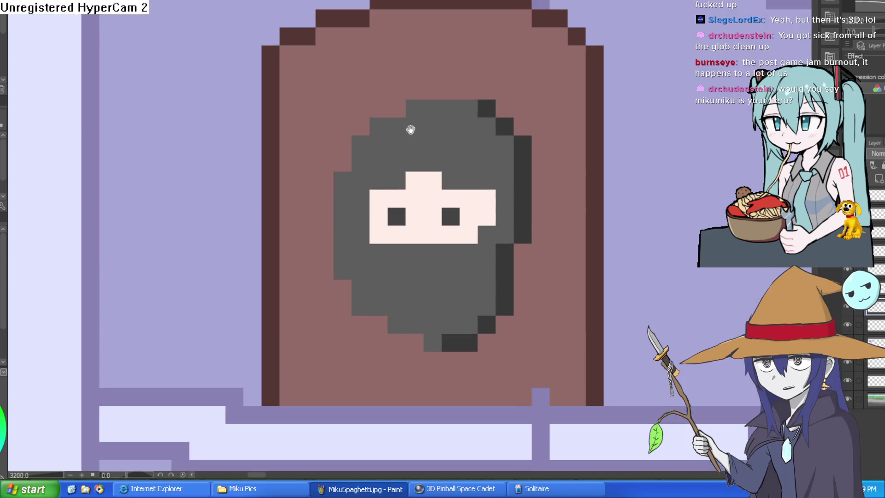
mouse_move(385, 96)
left_mouse_down()
mouse_move(358, 112)
mouse_move(332, 219)
mouse_move(366, 275)
mouse_move(387, 286)
left_mouse_up()
scroll(470, 231, "down", 3)
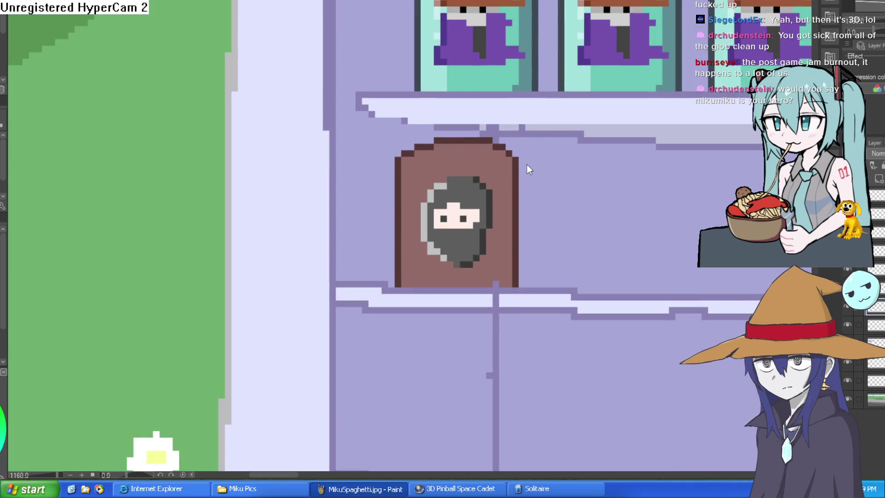
key("ctrl+z")
key("ctrl+z")
key("ctrl+z")
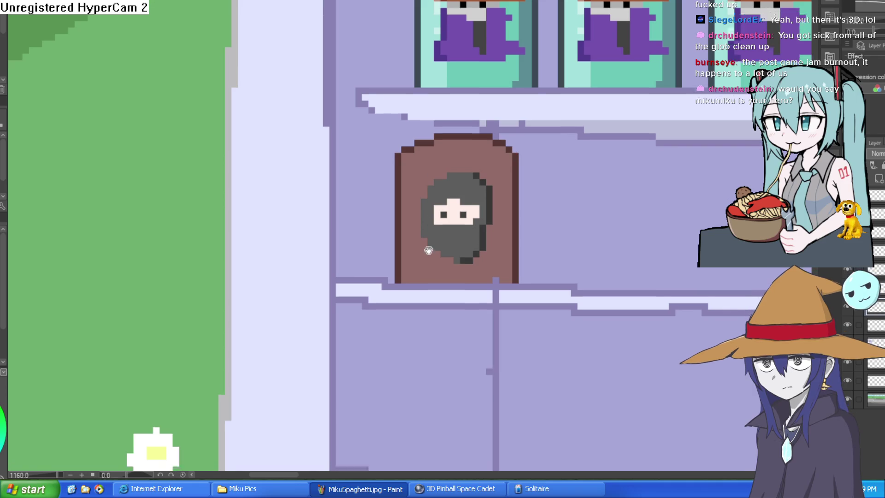
left_click_drag(422, 247, 434, 168)
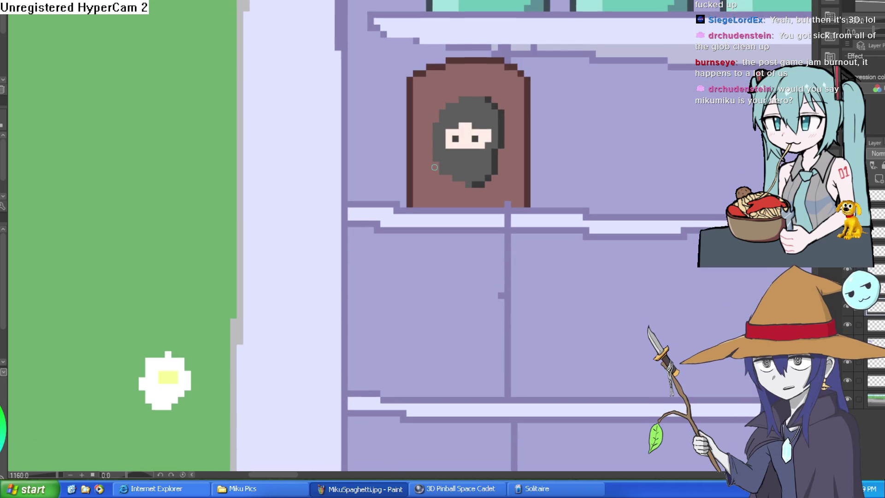
scroll(434, 168, "up", 3)
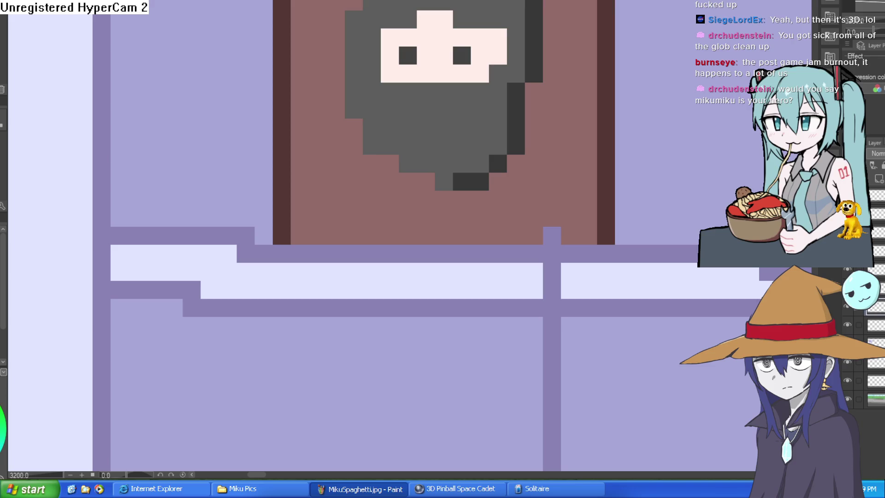
scroll(356, 138, "up", 2)
- Recentre the close-up on the ninja pack and add a pale pink highlight pixel at its top
mouse_move(355, 98)
left_mouse_down()
mouse_move(356, 200)
mouse_move(371, 231)
mouse_move(371, 67)
left_mouse_up()
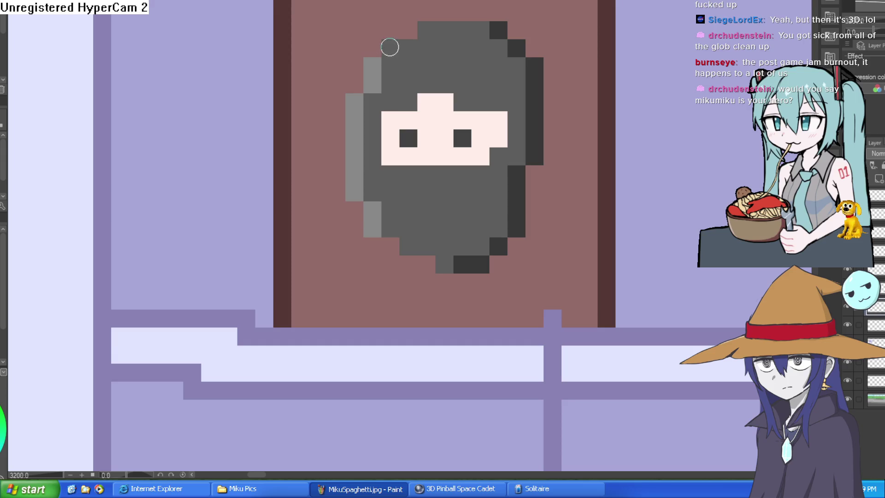
scroll(390, 47, "down", 5)
scroll(525, 130, "up", 3)
mouse_move(512, 112)
left_mouse_down()
mouse_move(500, 144)
mouse_move(509, 146)
left_mouse_up()
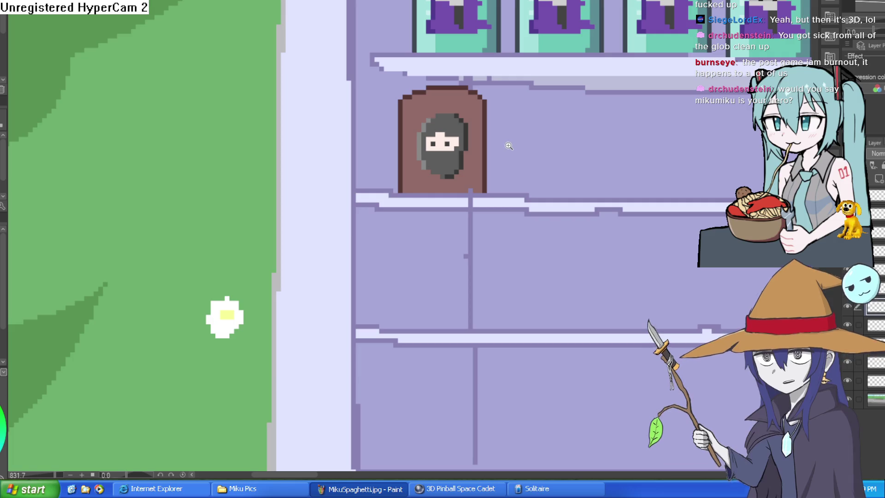
scroll(509, 145, "down", 2)
scroll(468, 159, "up", 4)
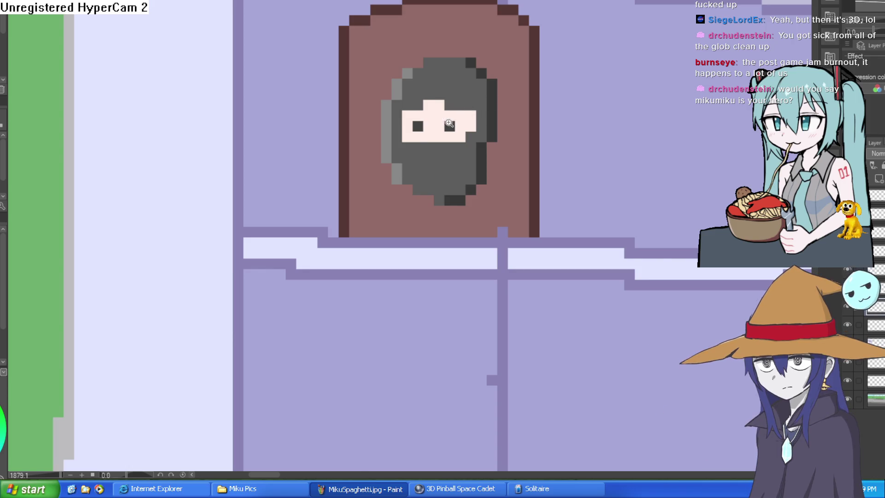
scroll(484, 133, "up", 3)
mouse_move(493, 109)
left_mouse_down()
mouse_move(501, 200)
mouse_move(464, 194)
left_mouse_up()
scroll(447, 184, "up", 3)
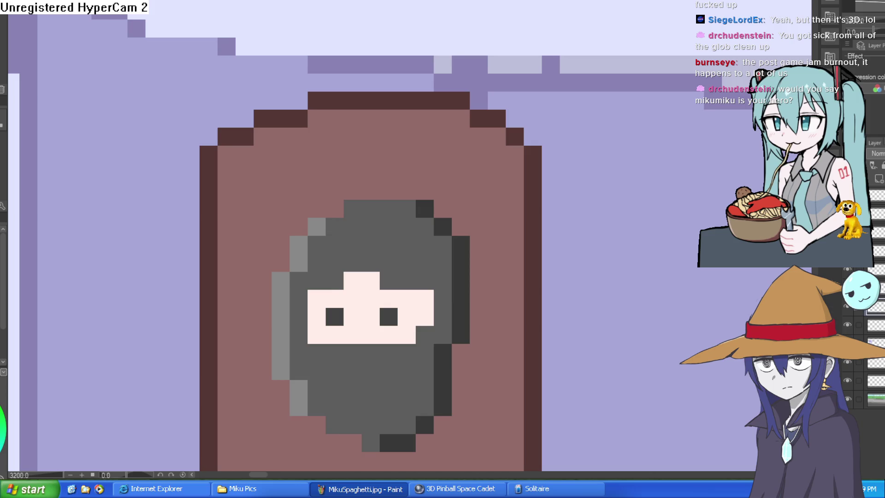
left_click(320, 124)
- Add pale pink highlight pixels along the pack's top edge and down its left edge
left_click_drag(320, 125, 329, 79)
left_click(308, 91)
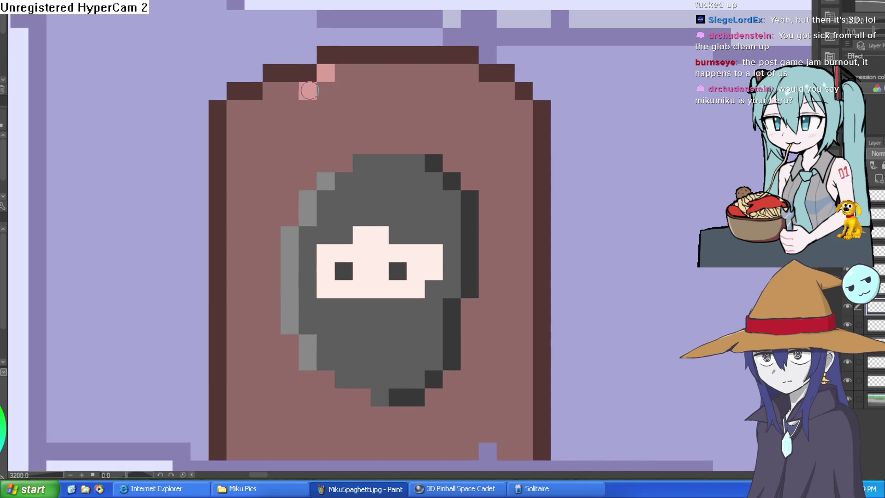
left_click(290, 90)
mouse_move(277, 92)
left_mouse_down()
mouse_move(253, 106)
mouse_move(233, 151)
mouse_move(236, 272)
left_mouse_up()
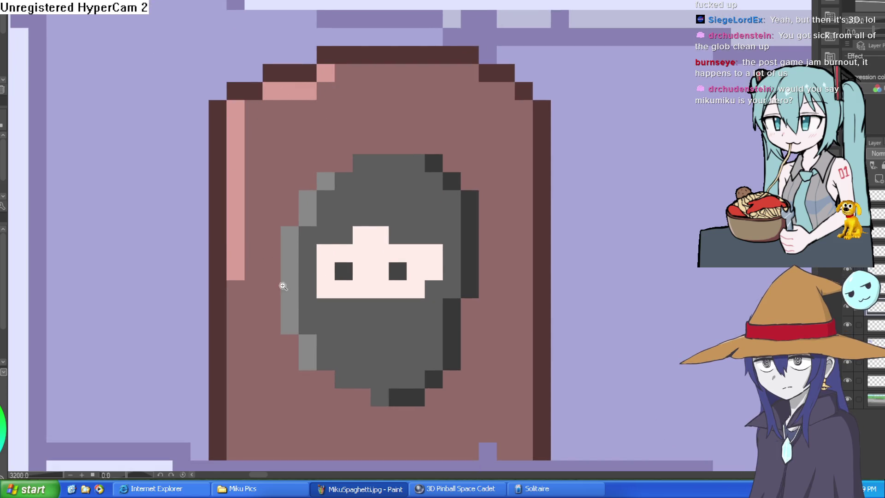
scroll(344, 134, "down", 3)
left_click_drag(344, 134, 347, 104)
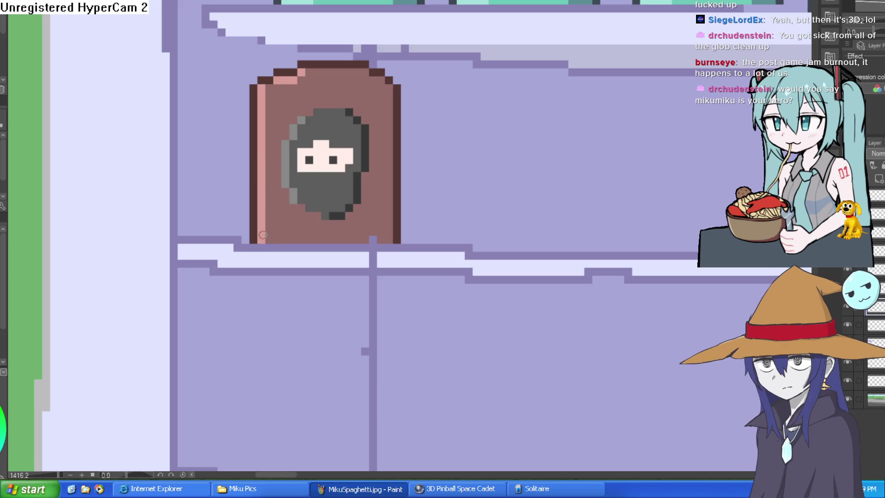
scroll(418, 185, "down", 3)
left_click_drag(434, 161, 431, 174)
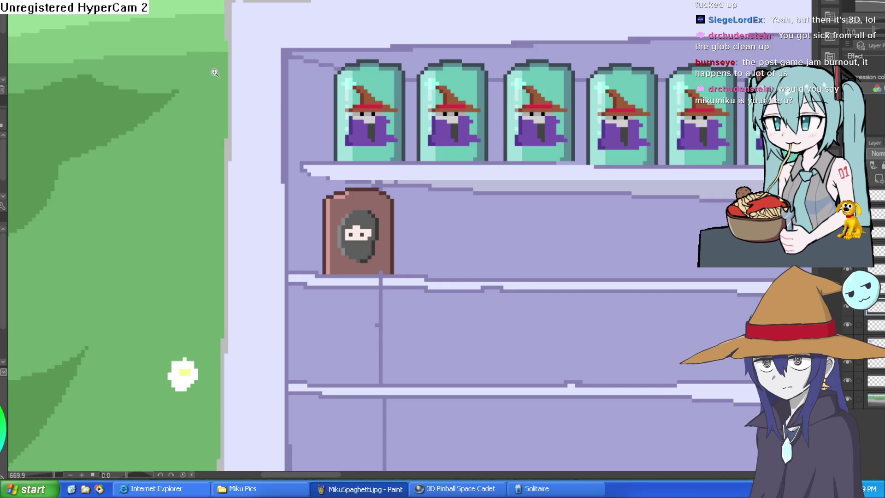
- Paint a darker red shadow down the pack's right edge
scroll(400, 226, "up", 3)
left_click_drag(431, 230, 486, 120)
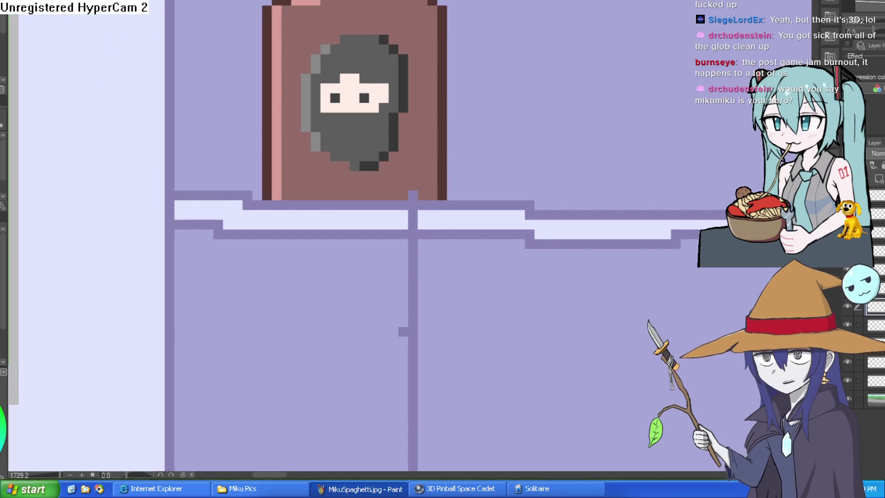
mouse_move(424, 2)
left_mouse_down()
mouse_move(435, 8)
mouse_move(433, 194)
left_mouse_up()
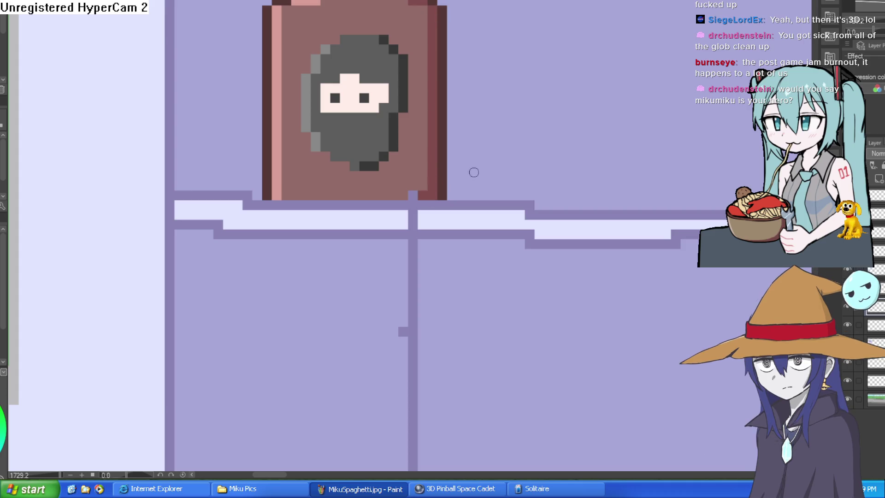
scroll(471, 172, "down", 3)
scroll(631, 155, "down", 3)
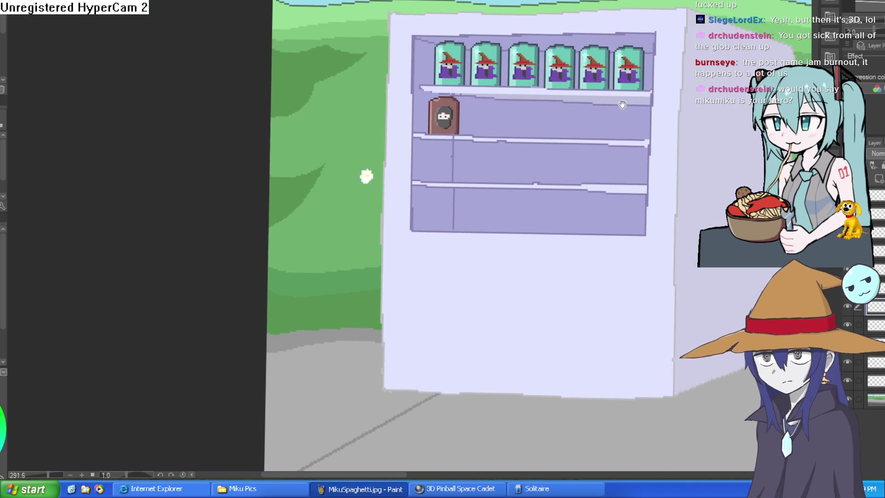
scroll(488, 119, "up", 5)
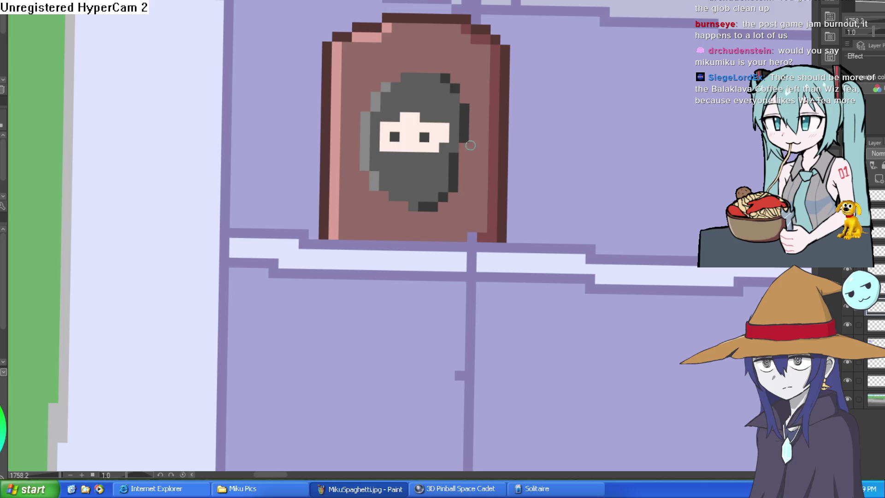
scroll(528, 119, "down", 4)
- Darken the pixels above and beside the eyes to pink, undoing one misplaced stroke
mouse_move(549, 118)
left_mouse_down()
mouse_move(592, 118)
mouse_move(361, 154)
left_mouse_up()
scroll(476, 118, "up", 4)
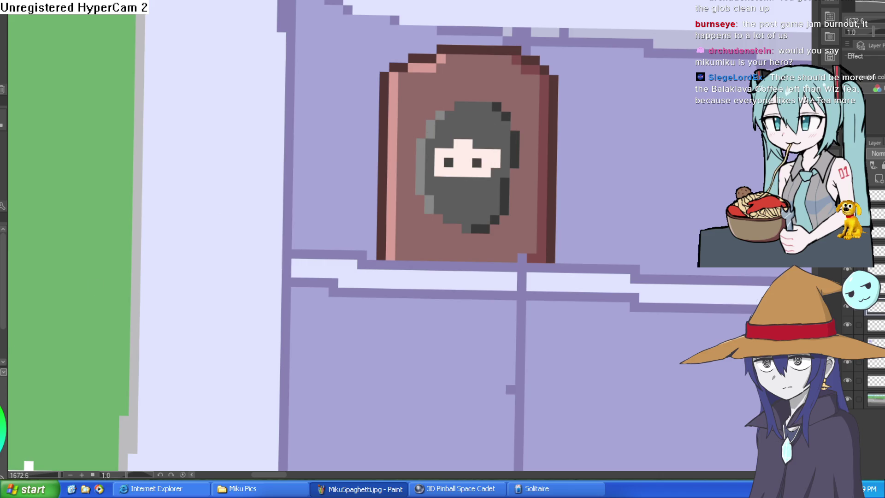
scroll(462, 143, "up", 2)
left_click(463, 144)
mouse_move(497, 159)
left_mouse_down()
mouse_move(533, 158)
mouse_move(524, 162)
mouse_move(527, 175)
mouse_move(549, 214)
left_mouse_up()
key("ctrl+z")
- Zoom out to check the vending machine, then lasso the ninja snack pack
scroll(519, 187, "down", 3)
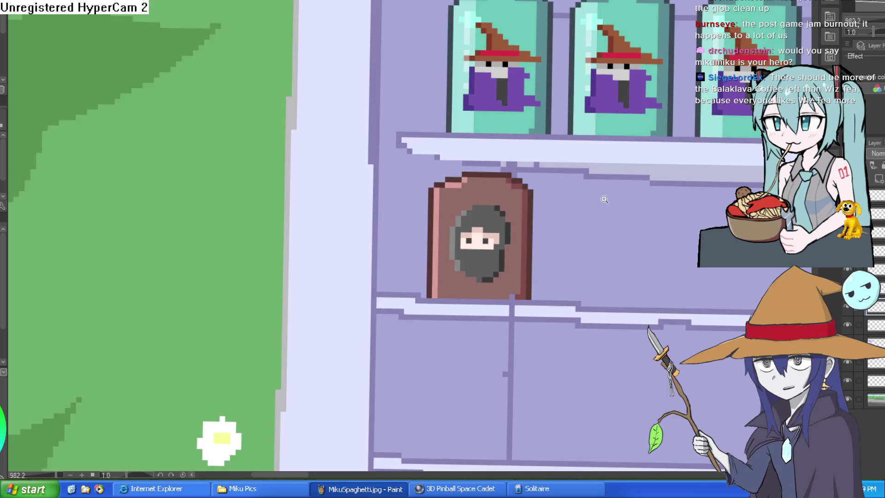
scroll(605, 199, "down", 2)
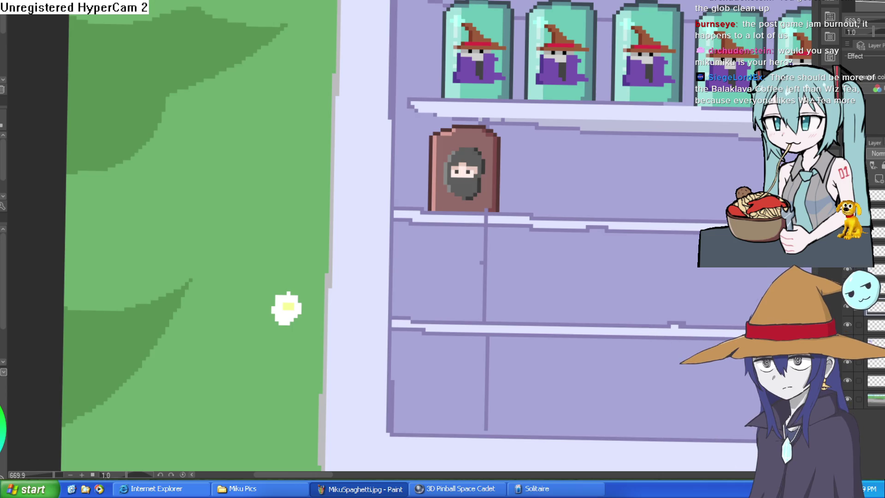
scroll(286, 308, "down", 5)
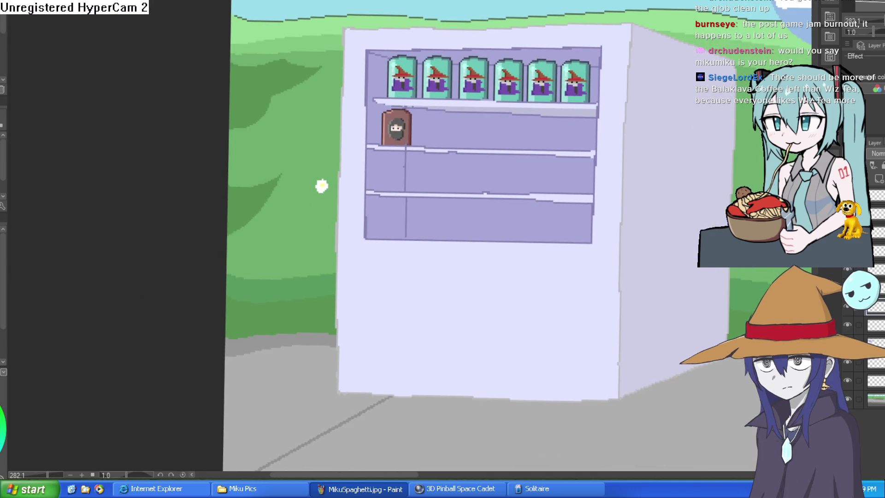
scroll(397, 113, "up", 8)
mouse_move(470, 102)
left_mouse_down()
mouse_move(377, 78)
mouse_move(300, 277)
mouse_move(473, 103)
left_mouse_up()
- Place a second ninja pack beside the first and nudge it closer
scroll(473, 104, "down", 4)
scroll(507, 152, "up", 2)
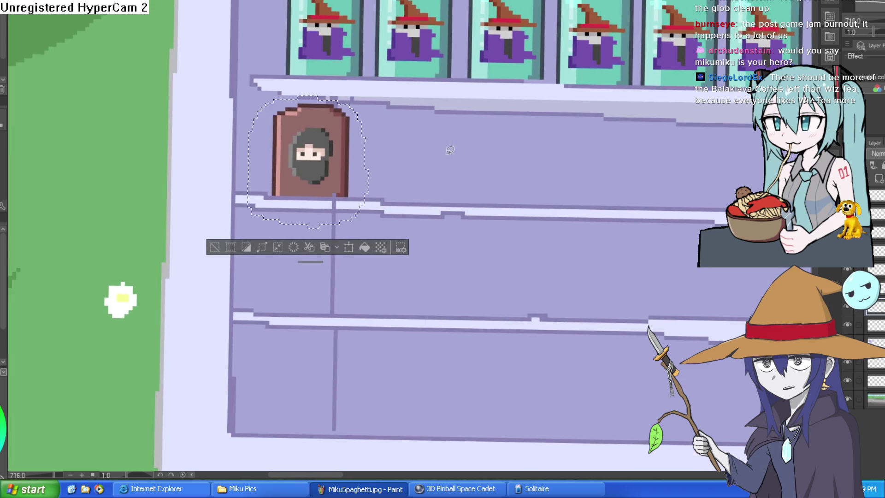
key("ctrl+t")
left_click_drag(415, 166, 434, 172)
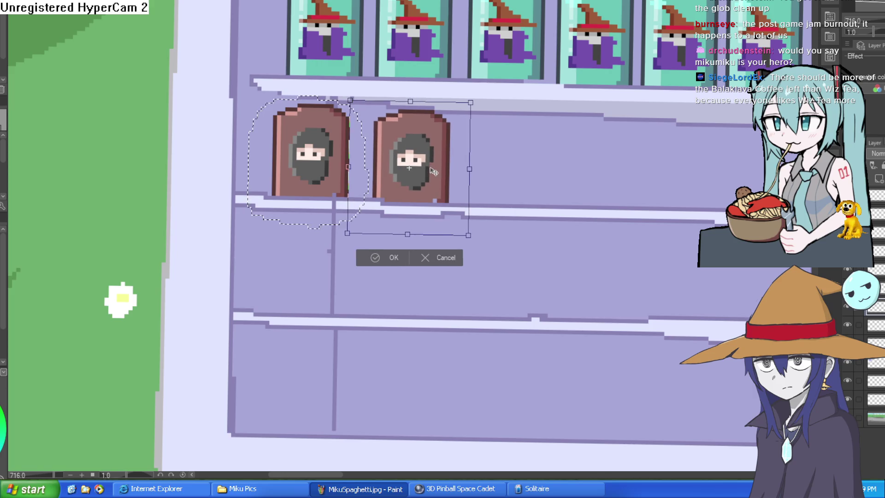
left_click(394, 258)
mouse_move(548, 245)
left_mouse_down()
mouse_move(518, 241)
mouse_move(486, 262)
left_mouse_up()
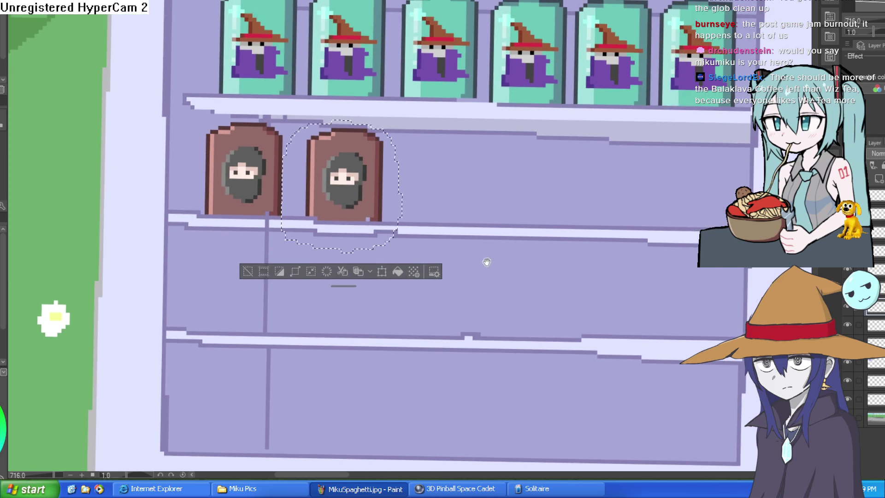
key("ctrl+t")
left_click_drag(361, 202, 345, 201)
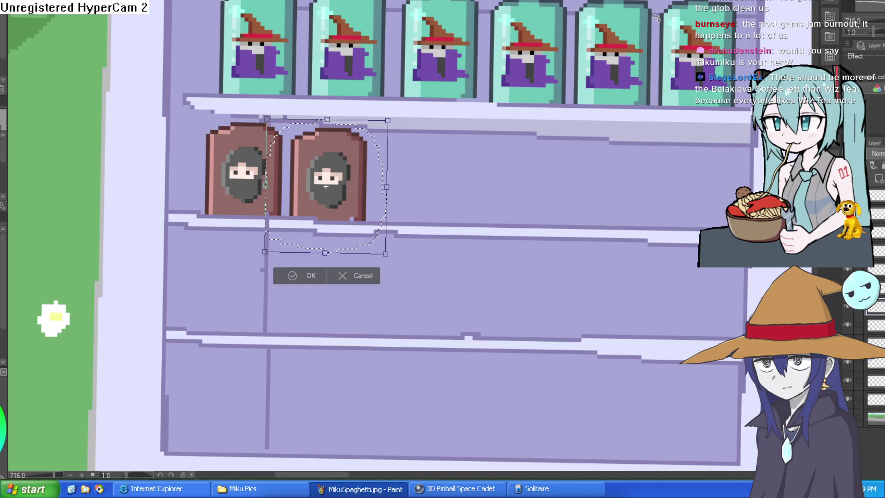
left_click(305, 275)
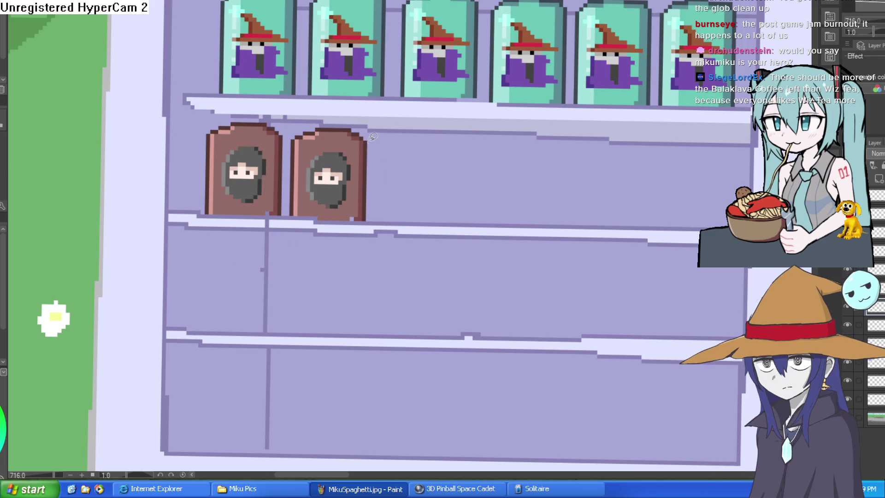
- Select both packs and place a copy of them further right on the shelf
mouse_move(353, 114)
left_mouse_down()
mouse_move(259, 109)
mouse_move(193, 230)
mouse_move(401, 203)
mouse_move(380, 131)
mouse_move(463, 198)
mouse_move(490, 197)
left_mouse_up()
key("ctrl+t")
key("ctrl+z")
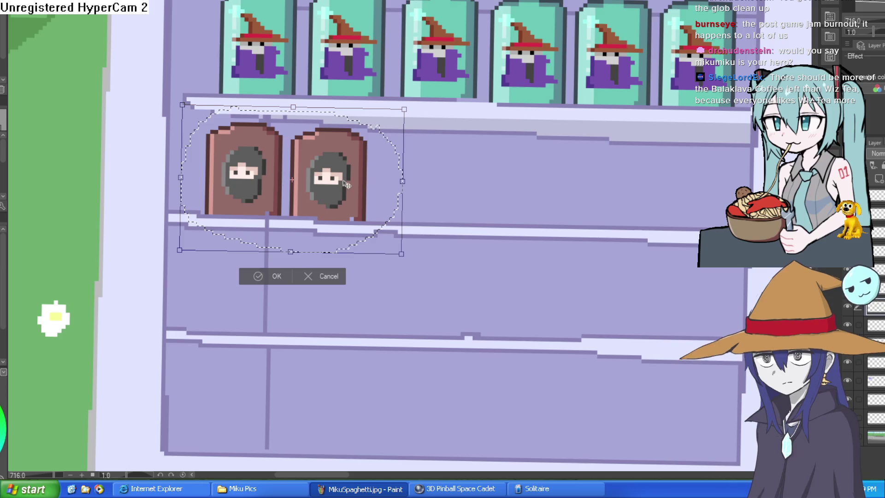
left_click_drag(342, 196, 511, 205)
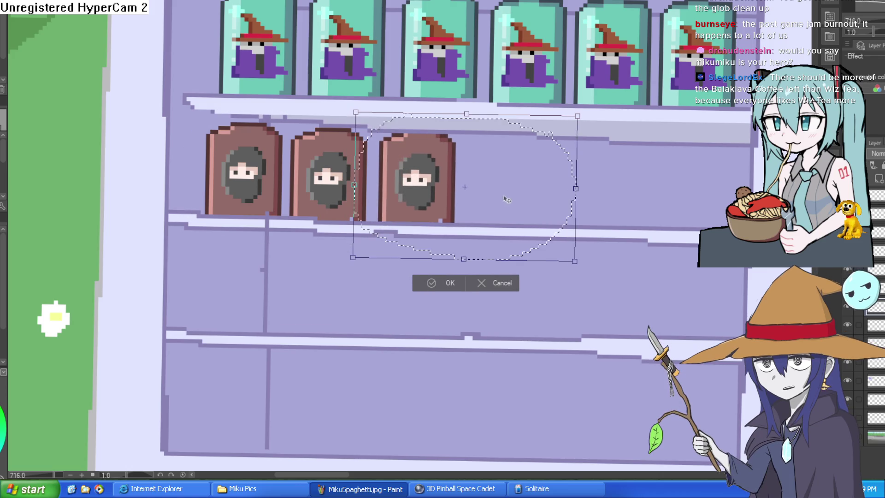
key("Return")
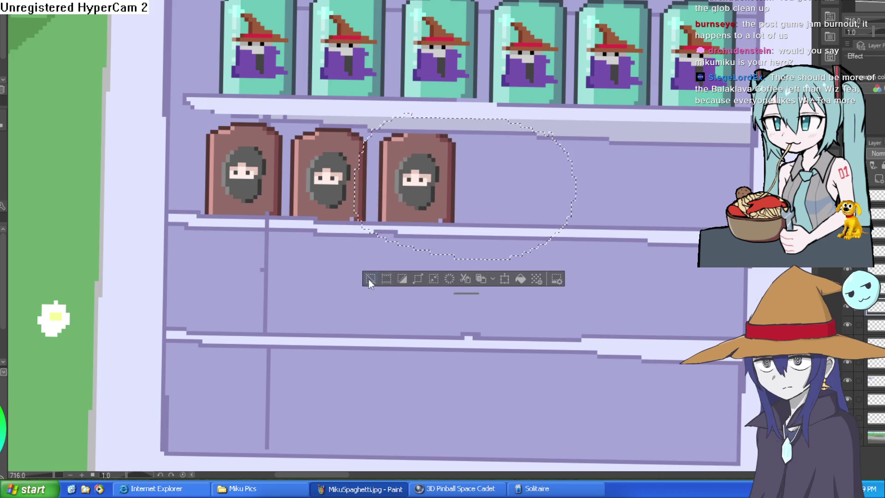
left_click(370, 278)
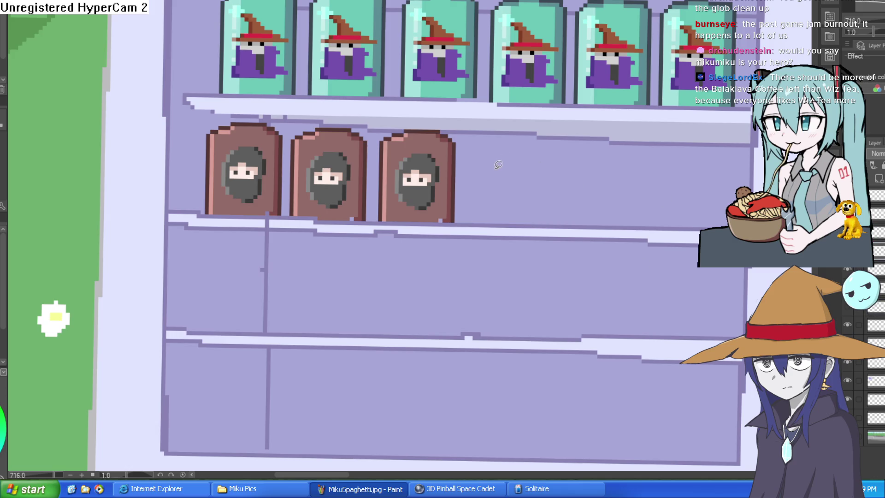
- Lasso the three packs on their layer, trying a delete and undoing it
mouse_move(466, 130)
left_mouse_down()
mouse_move(454, 239)
mouse_move(307, 233)
left_mouse_up()
left_click_drag(398, 113, 462, 124)
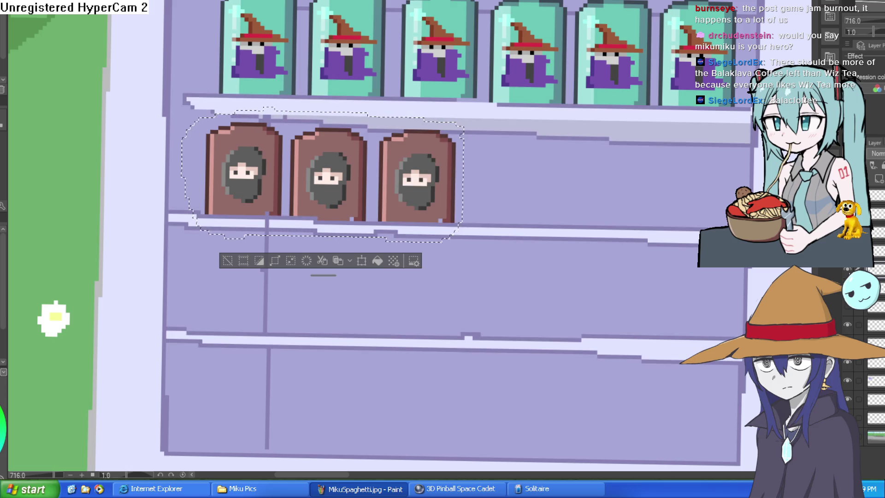
left_click(867, 325)
key("Delete")
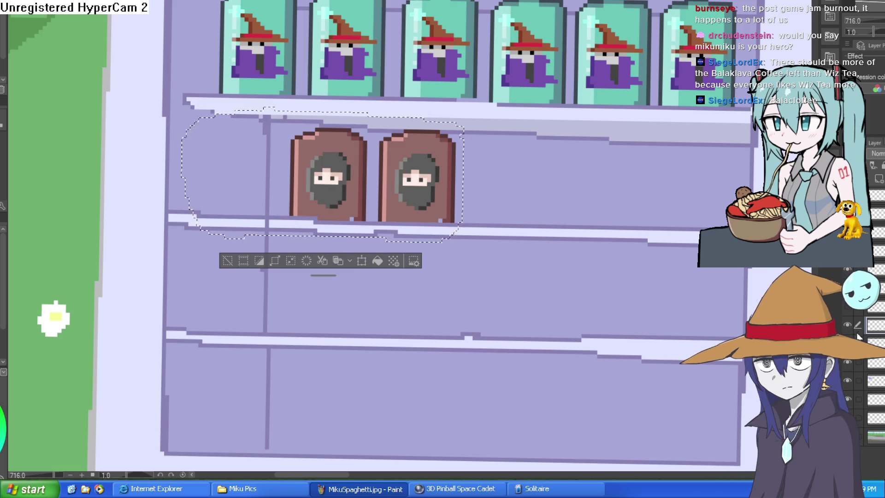
key("ctrl+z")
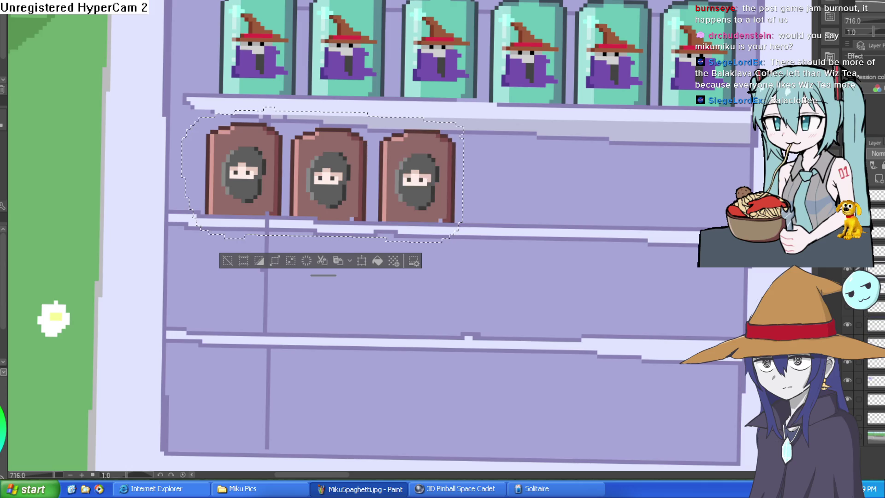
- Copy the three packs and place them to the right to make six
scroll(876, 415, "down", 2)
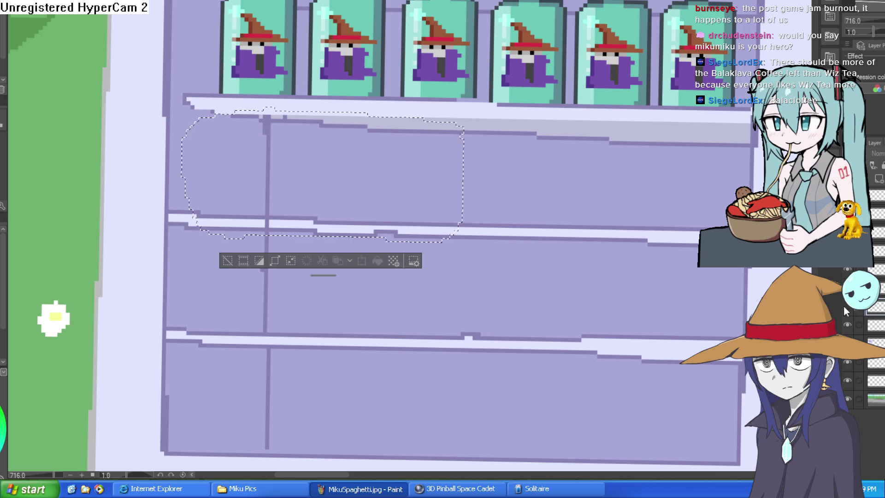
key("ctrl+c")
key("ctrl+v")
key("ctrl+t")
left_click_drag(429, 205, 688, 209)
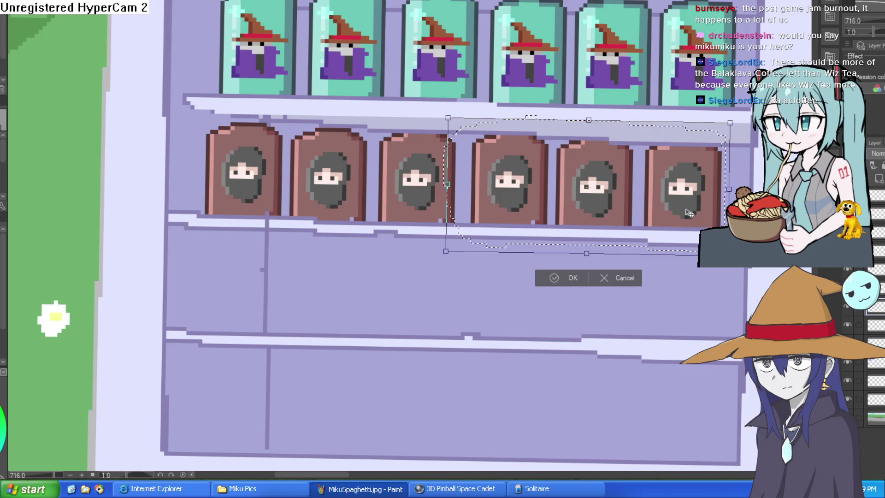
left_click(572, 274)
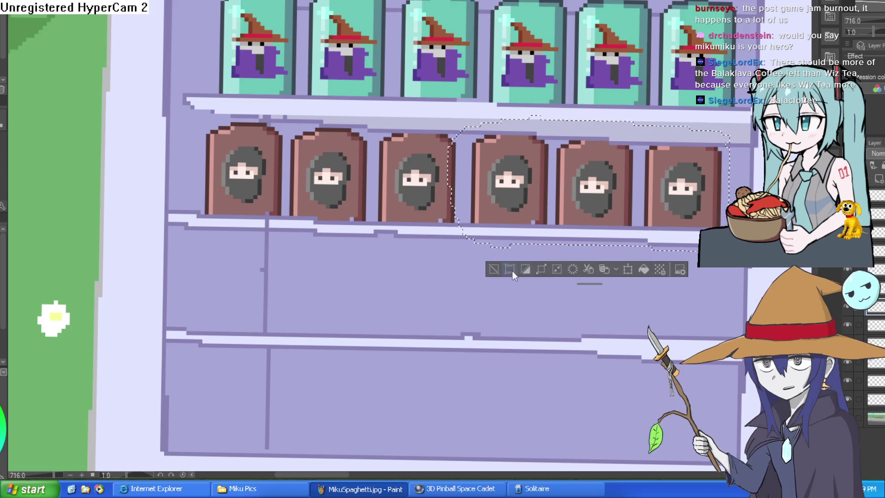
left_click(497, 278)
scroll(577, 303, "down", 5)
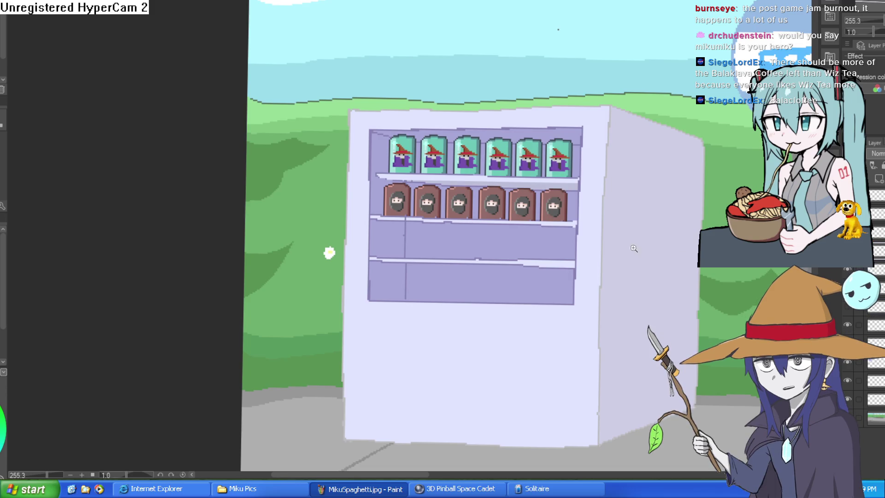
- Reset the canvas view to 100% without rotation using Ctrl+Alt+0
scroll(601, 222, "down", 3)
key("ctrl+alt+0")
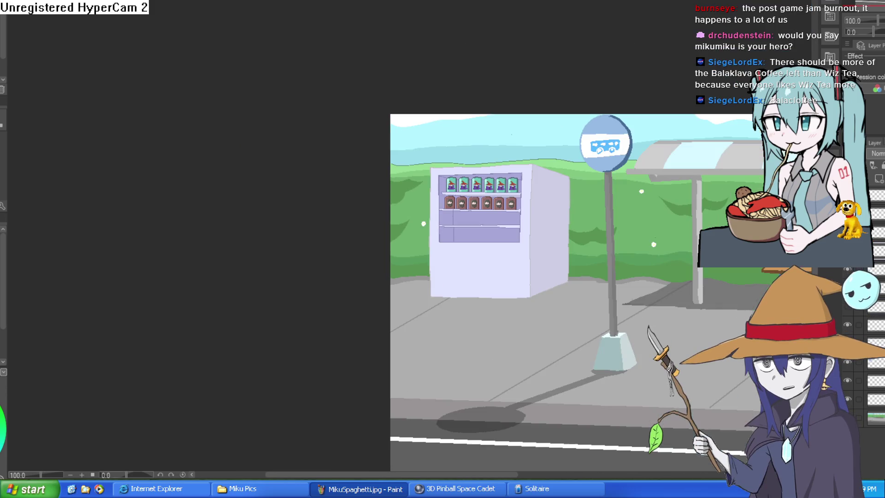
scroll(637, 204, "up", 4)
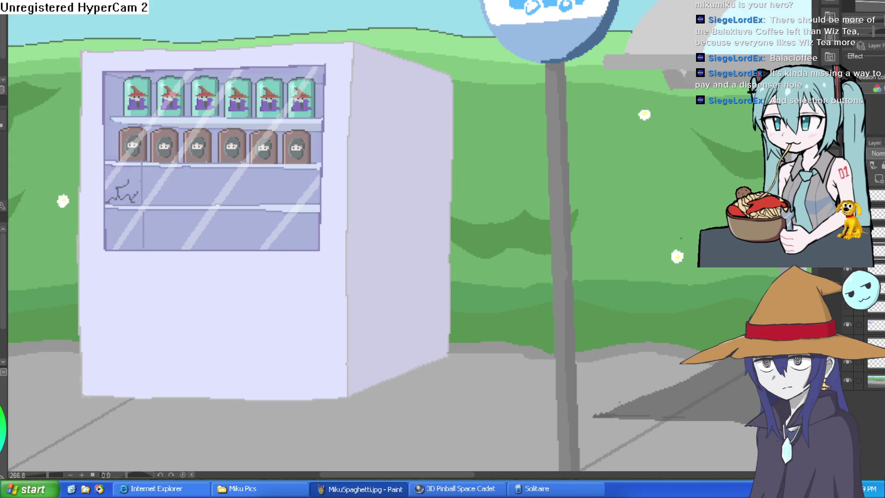
scroll(517, 116, "up", 5)
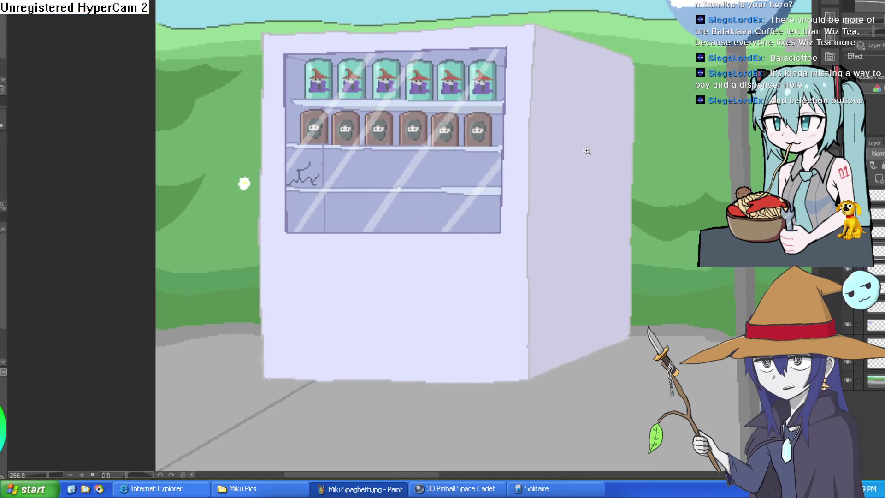
scroll(517, 116, "down", 2)
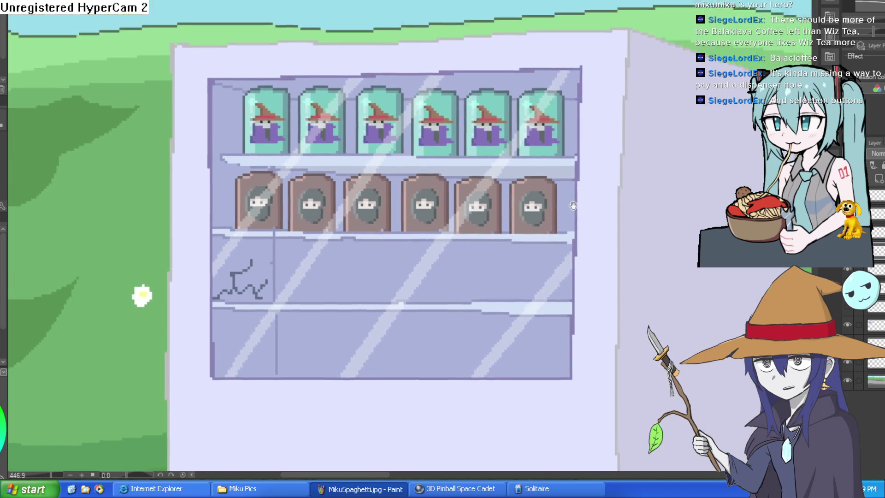
left_click_drag(517, 117, 545, 249)
scroll(545, 250, "down", 4)
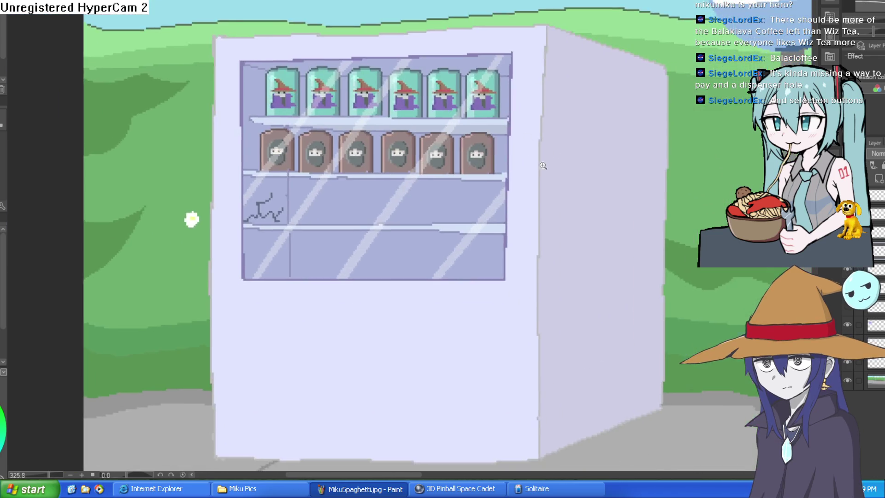
scroll(539, 194, "down", 4)
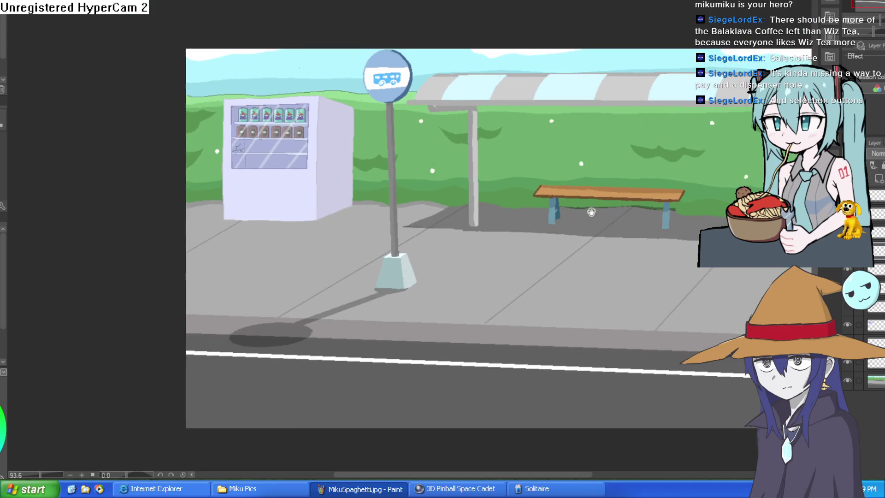
mouse_move(592, 212)
left_mouse_down()
mouse_move(583, 222)
mouse_move(625, 237)
left_mouse_up()
key("ctrl+shift+n")
left_click_drag(574, 188, 345, 220)
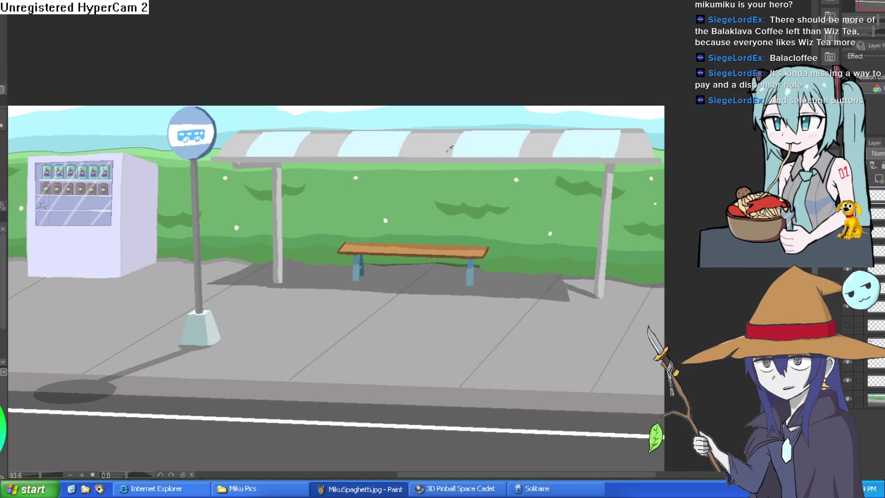
scroll(345, 220, "up", 4)
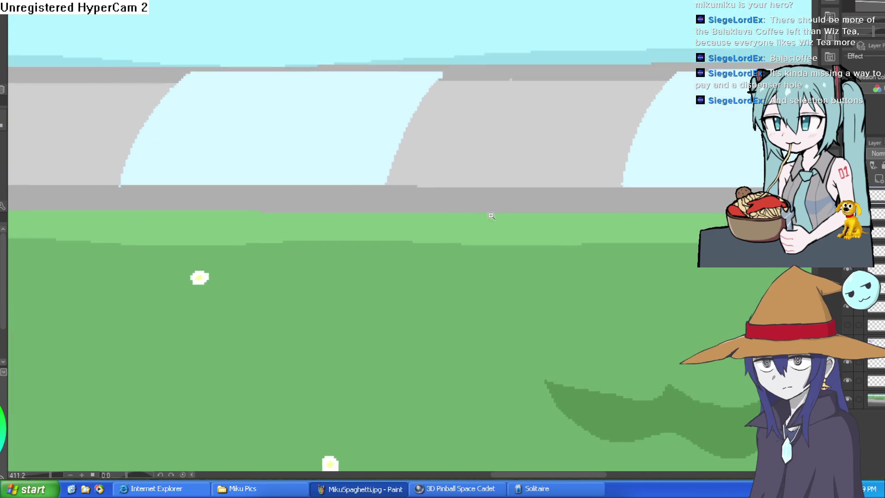
scroll(490, 212, "down", 3)
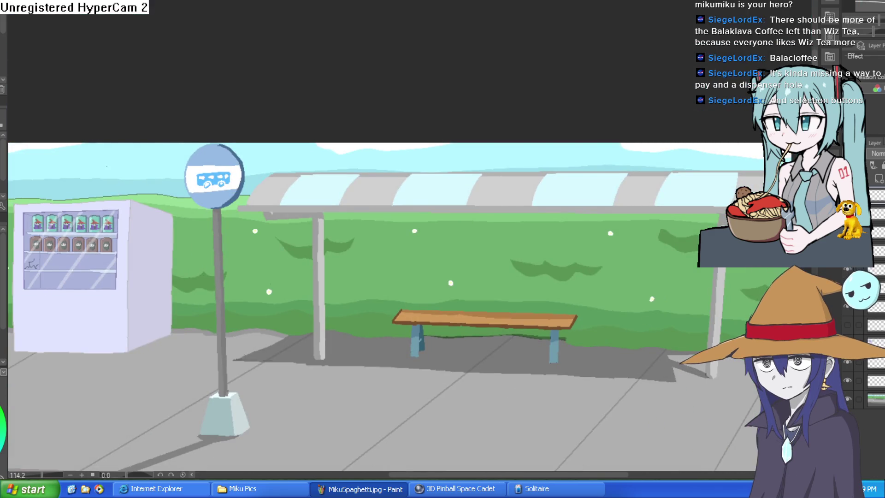
scroll(411, 282, "down", 2)
left_click_drag(411, 282, 427, 237)
mouse_move(563, 138)
left_mouse_down()
mouse_move(474, 209)
mouse_move(494, 174)
left_mouse_up()
left_click_drag(474, 210, 520, 199)
left_click_drag(520, 199, 572, 201)
key("ctrl+z")
left_click_drag(272, 311, 390, 239)
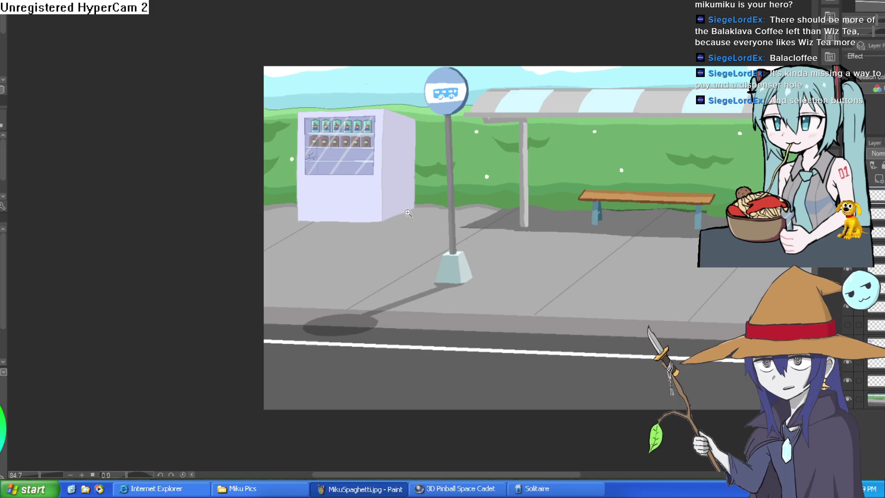
scroll(371, 233, "up", 4)
mouse_move(408, 198)
left_mouse_down()
mouse_move(438, 202)
mouse_move(314, 326)
left_mouse_up()
key("ctrl+z")
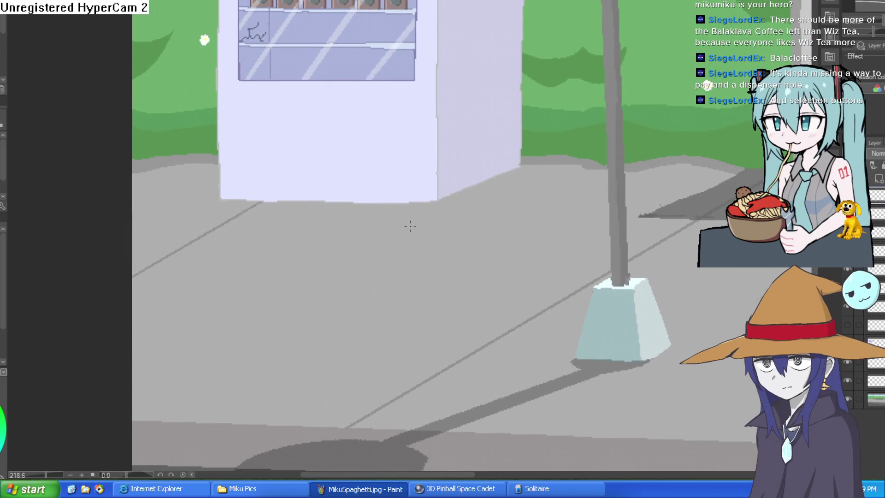
left_click_drag(438, 202, 306, 316)
left_click_drag(221, 200, 134, 270)
key("ctrl+z")
key("ctrl+z")
scroll(458, 222, "down", 3)
left_click_drag(438, 208, 420, 226)
key("ctrl+z")
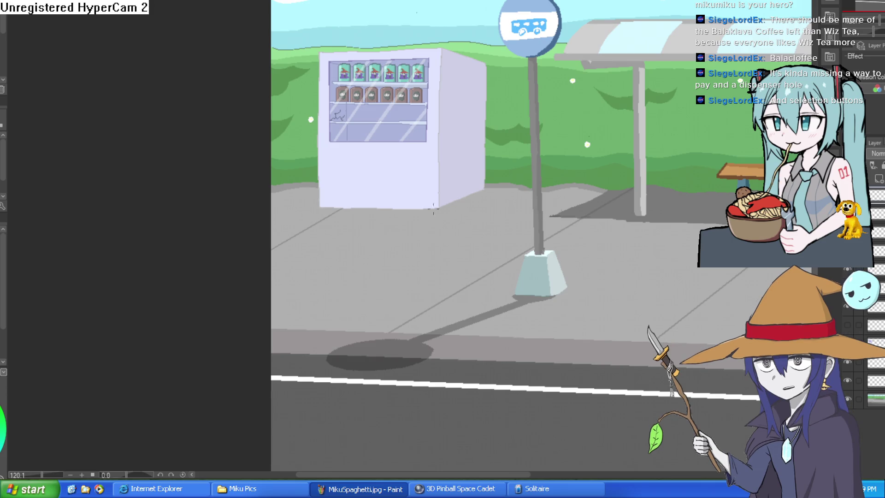
- Draw straight shadow edge lines running down-left from the machine's lower corners
left_click_drag(482, 193, 344, 279)
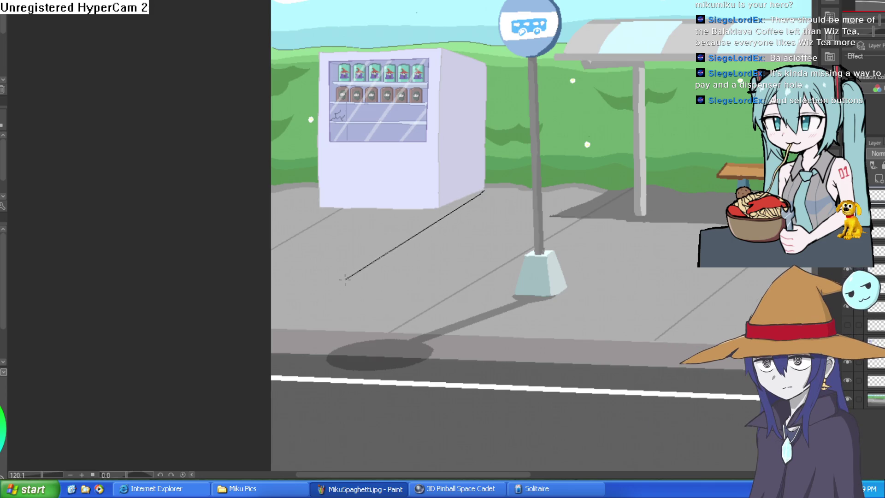
left_click_drag(318, 209, 240, 261)
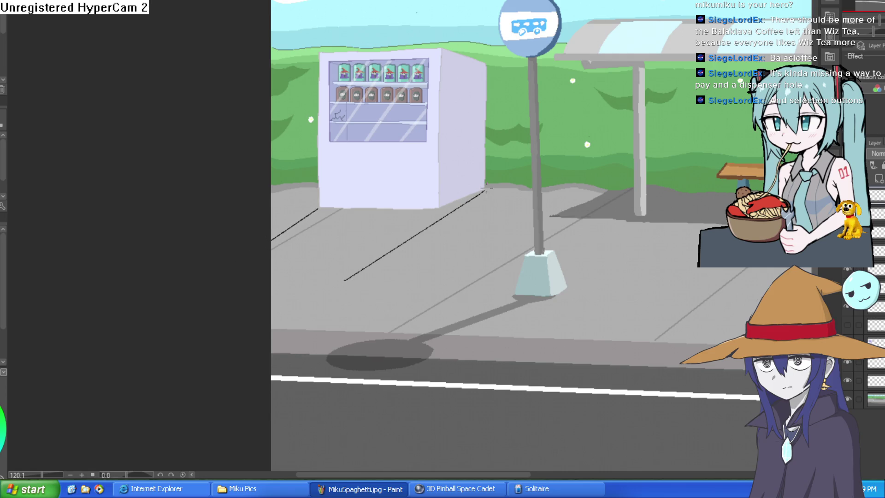
mouse_move(486, 189)
left_mouse_down()
mouse_move(345, 296)
mouse_move(267, 267)
left_mouse_up()
- Fill the outlined shadow area and its remaining gaps solid black
key("g")
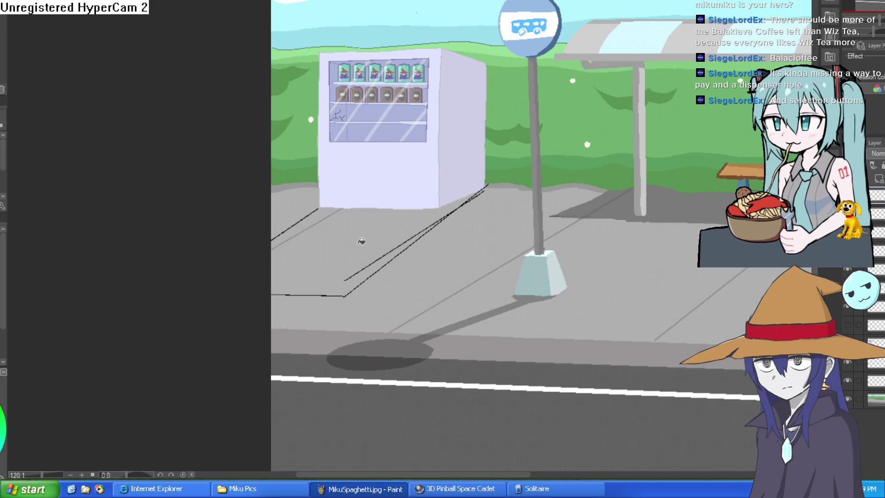
left_click(375, 252)
left_click(319, 215)
scroll(333, 217, "up", 3)
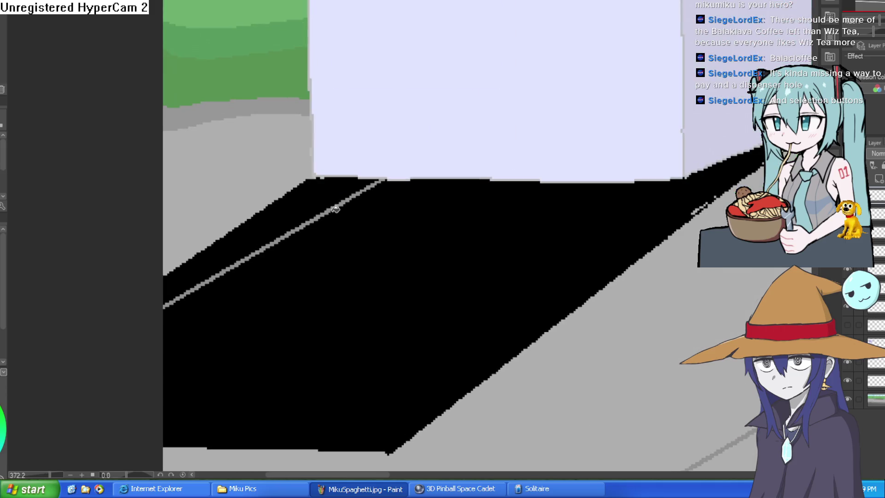
left_click(339, 204)
scroll(394, 209, "down", 4)
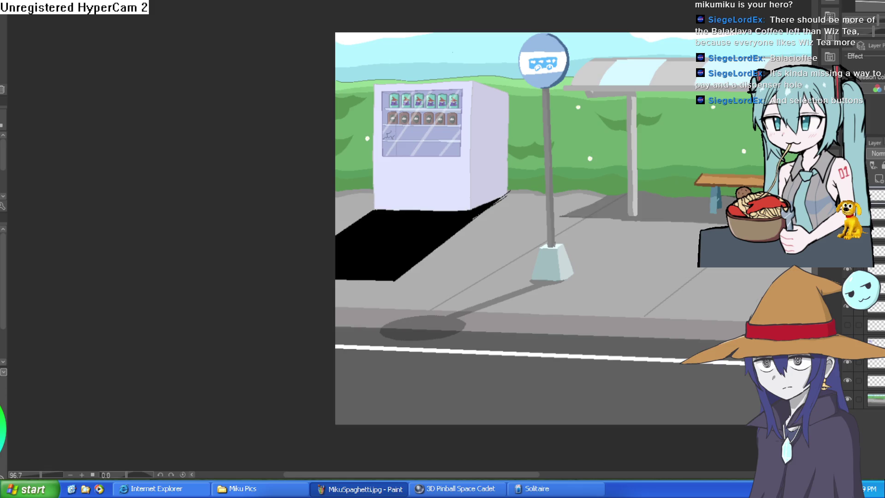
- Skew the vending machine's grey shadow into a slanted parallelogram, widening it slightly to the right
scroll(619, 217, "down", 3)
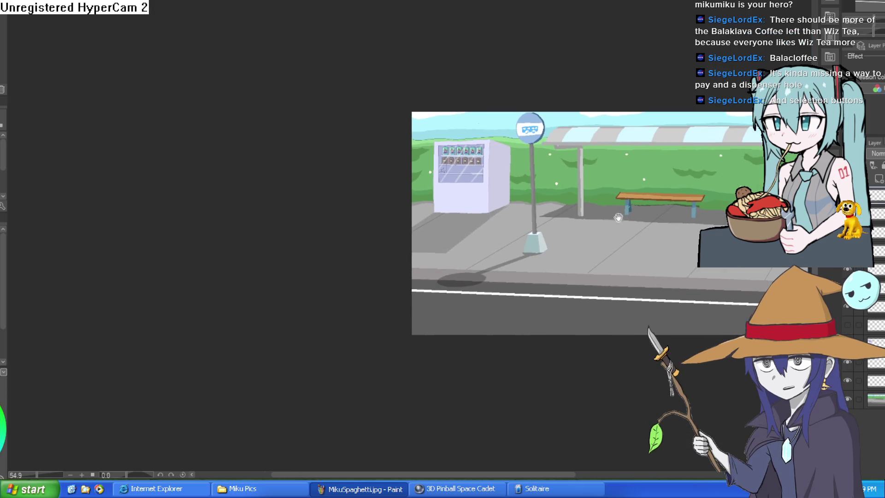
scroll(480, 197, "up", 3)
key("ctrl+t")
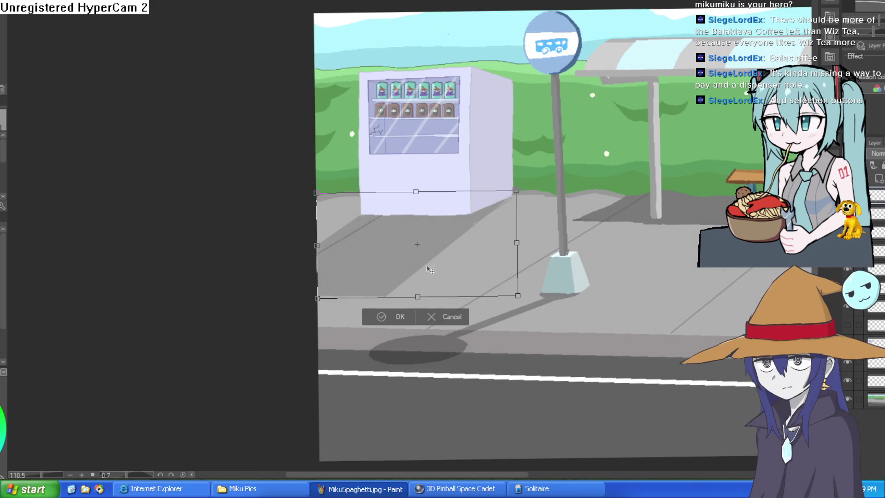
left_click_drag(418, 299, 405, 275)
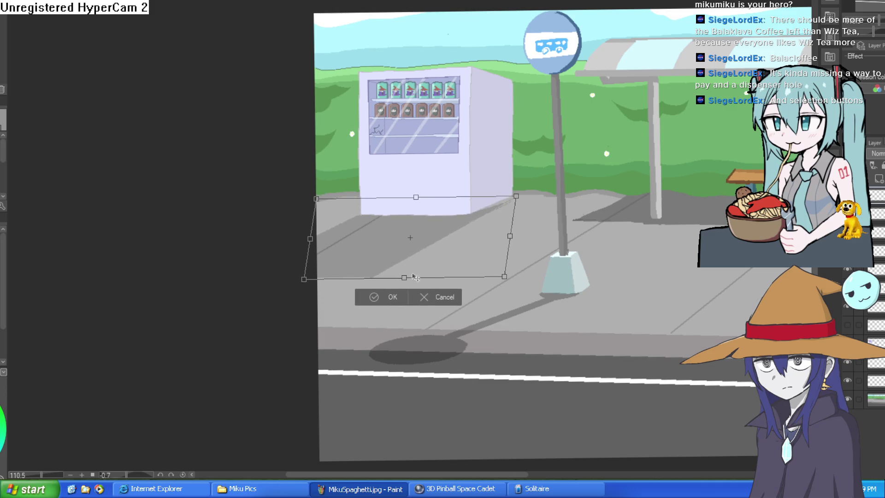
left_click_drag(401, 280, 402, 275)
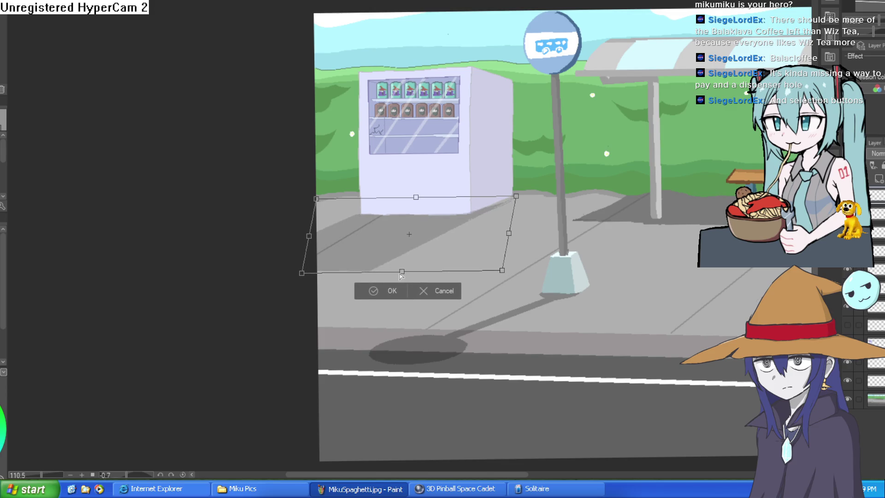
left_click_drag(515, 229, 518, 230)
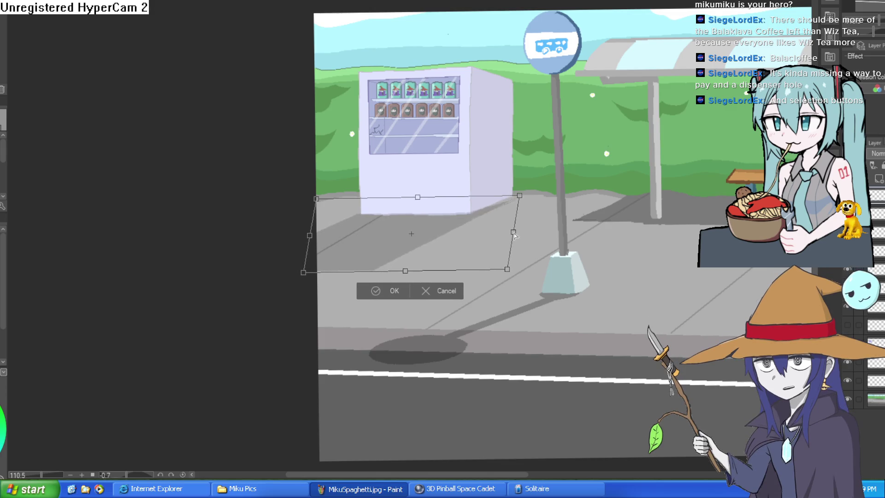
left_click(390, 292)
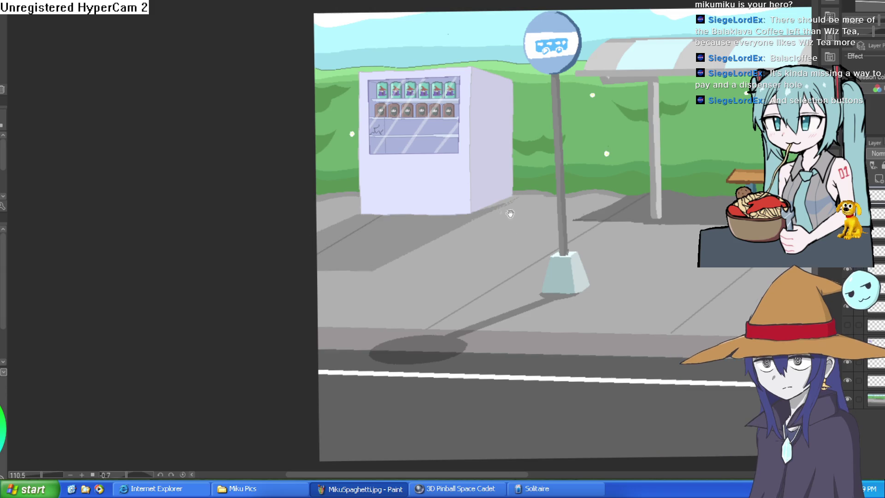
scroll(595, 206, "down", 5)
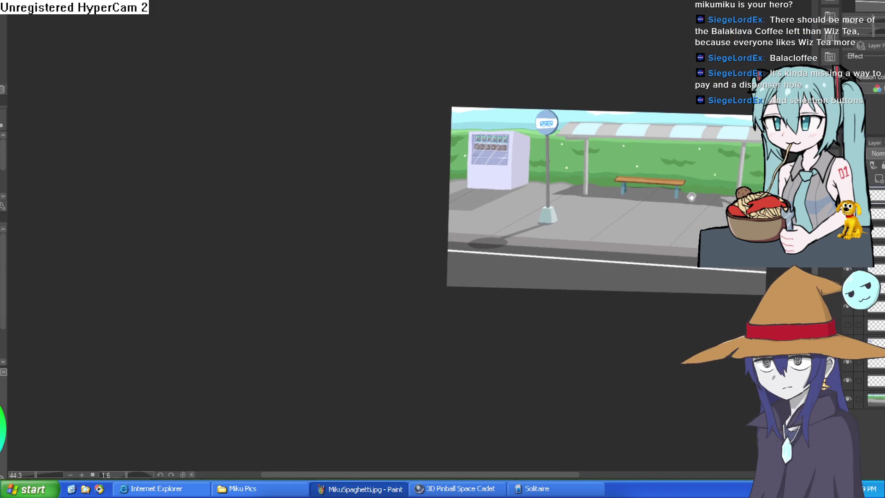
left_click_drag(635, 201, 666, 194)
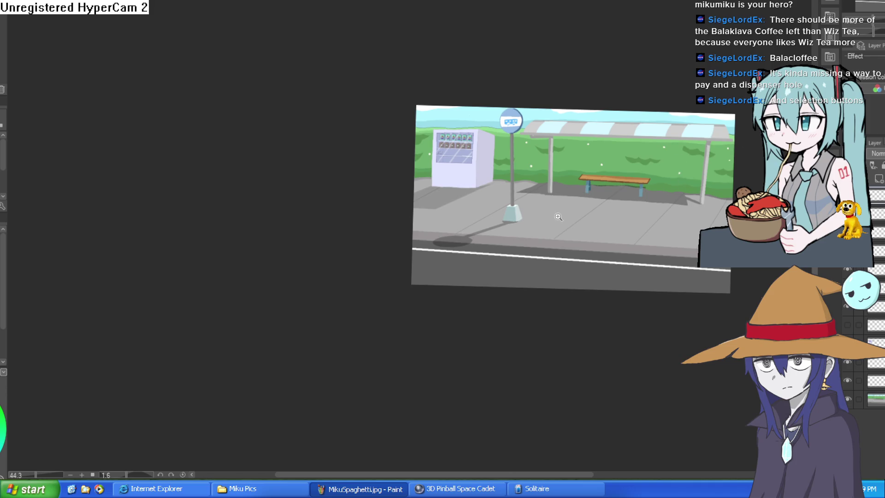
- Reset the canvas view and toggle the dark blue night overlay on and off to compare
scroll(559, 218, "up", 3)
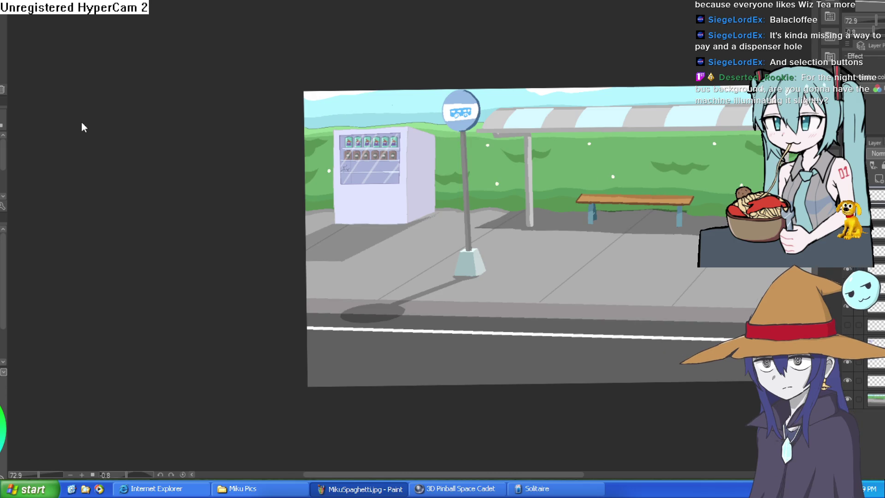
key("ctrl+0")
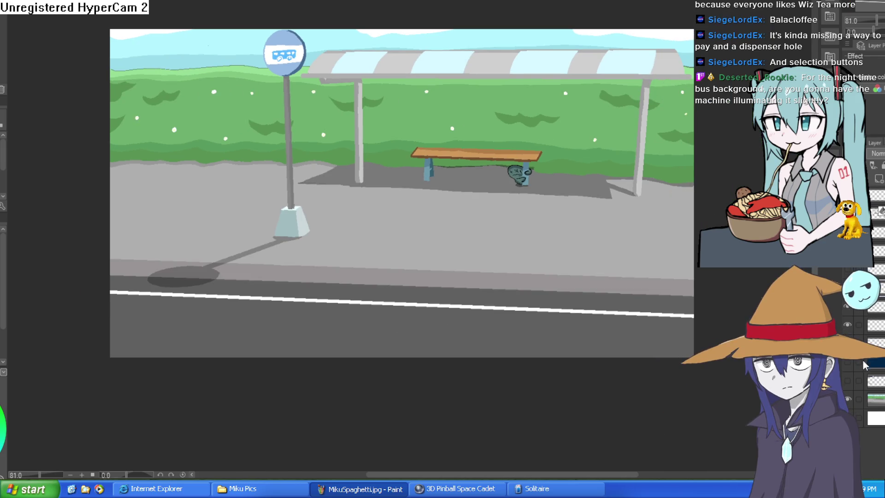
left_click(847, 362)
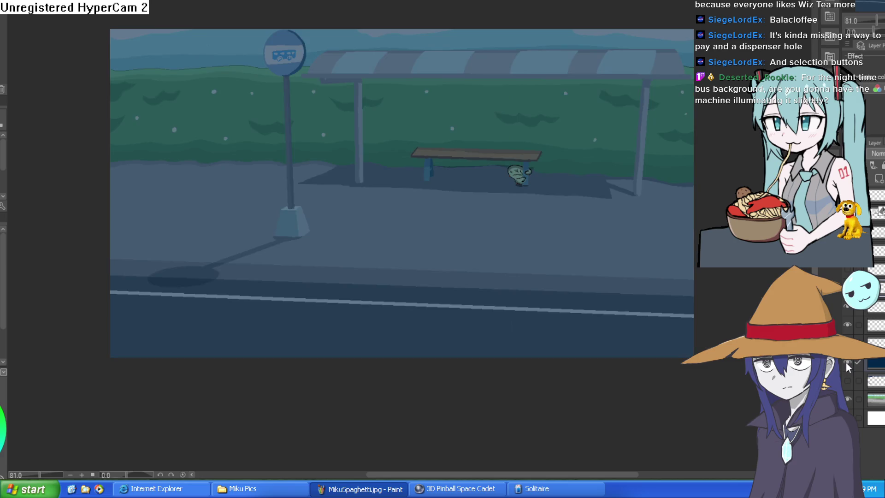
left_click(847, 363)
left_click(846, 363)
left_click(846, 363)
left_click(846, 363)
scroll(460, 138, "up", 3)
scroll(460, 137, "down", 3)
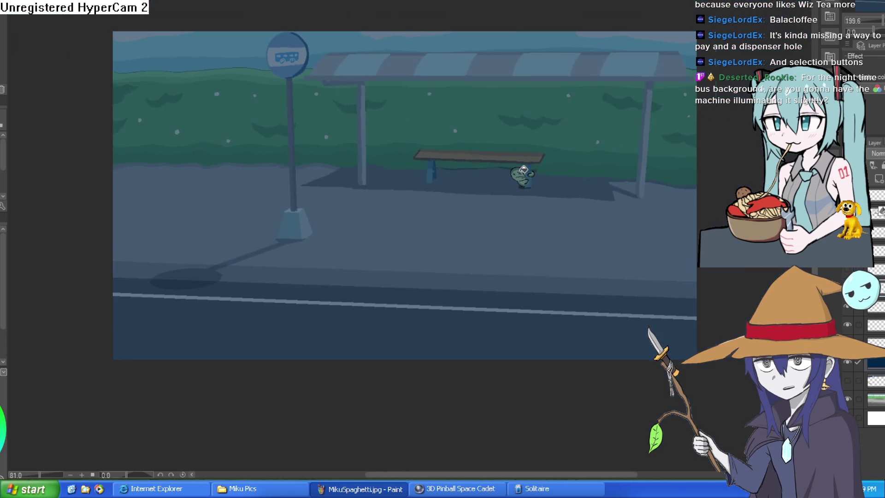
scroll(529, 170, "up", 3)
scroll(528, 170, "down", 3)
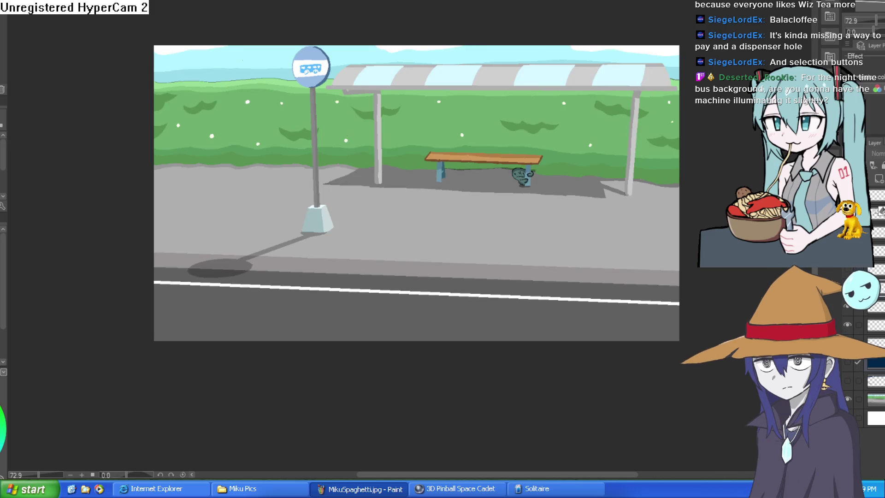
- Show the sparkle stars, dark night sky and blue night overlay layers for the night version
left_click(847, 270)
left_click(847, 363)
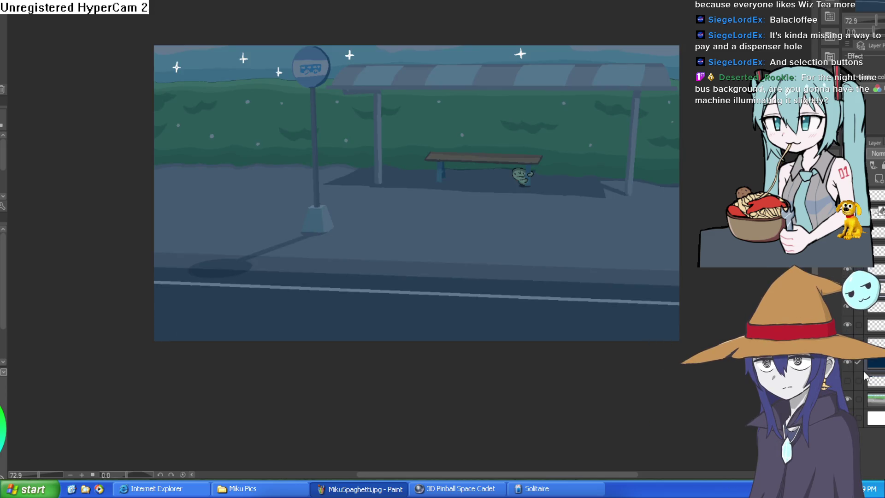
left_click(847, 363)
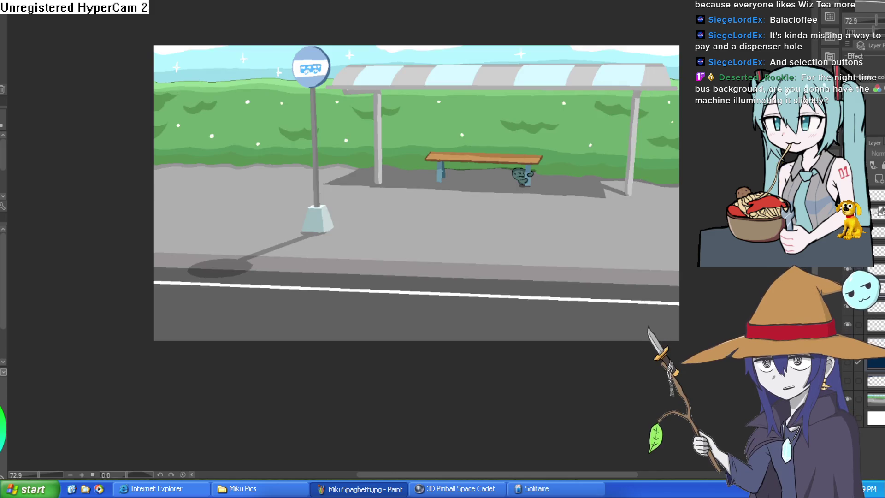
left_click(847, 344)
left_click(848, 343)
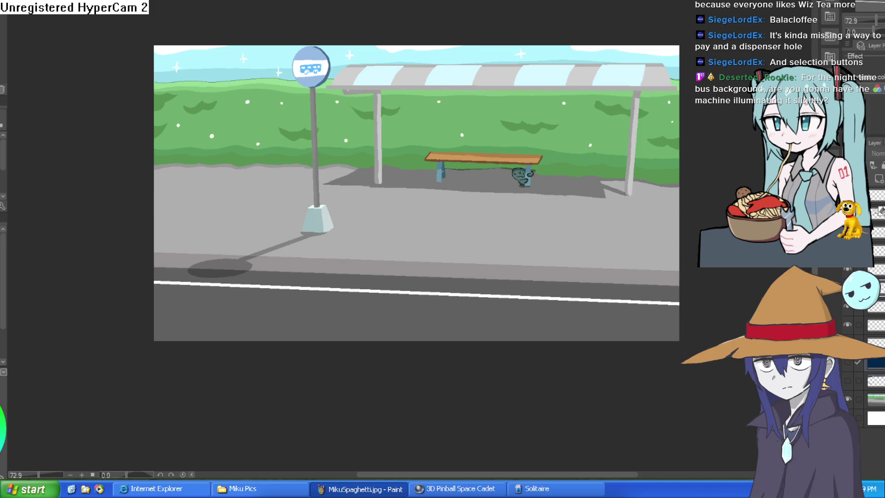
left_click(847, 380)
left_click(848, 362)
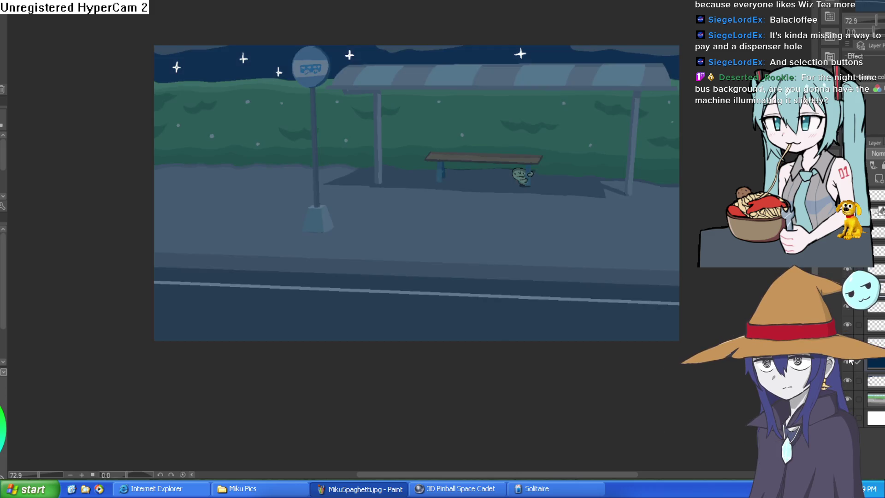
- Zoom in on the ghost by the bench, then switch to the character drawing canvas with Ctrl+Tab
mouse_move(614, 216)
left_mouse_down()
mouse_move(591, 192)
mouse_move(586, 206)
mouse_move(677, 176)
mouse_move(685, 184)
mouse_move(602, 174)
mouse_move(664, 163)
left_mouse_up()
scroll(585, 205, "up", 2)
scroll(593, 187, "down", 2)
scroll(686, 184, "up", 2)
scroll(615, 167, "up", 10)
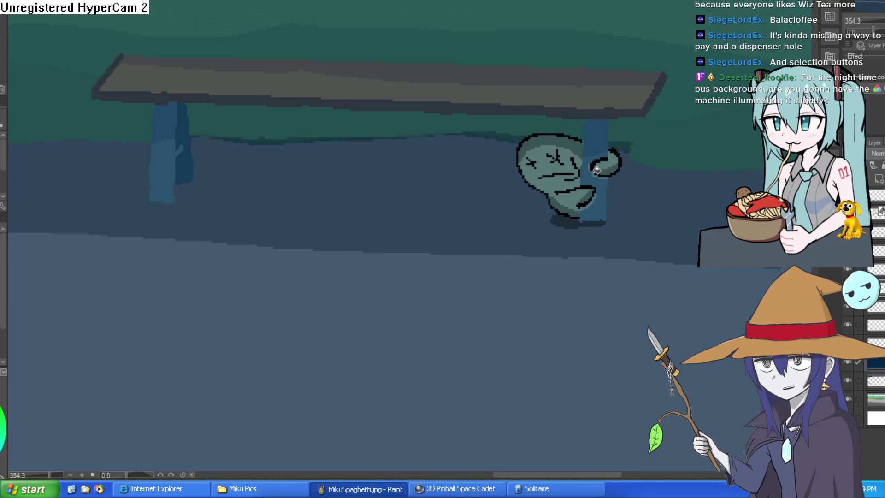
left_click_drag(608, 179, 592, 207)
scroll(592, 206, "down", 5)
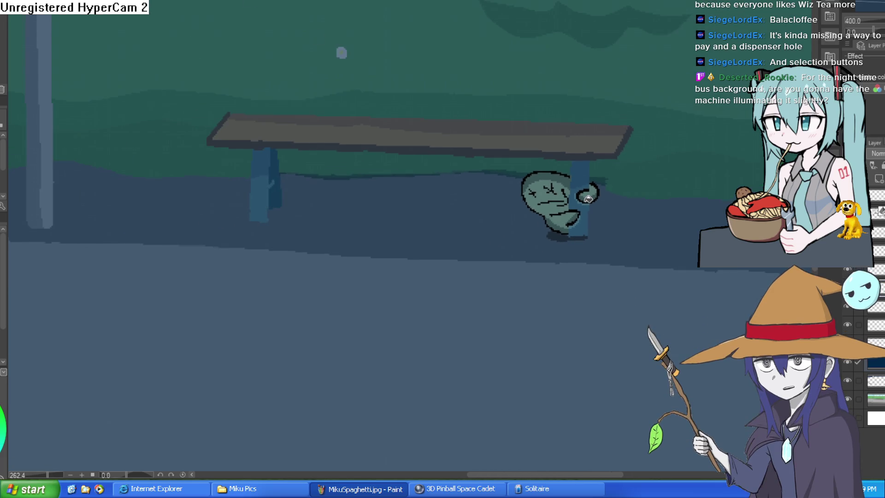
scroll(588, 199, "down", 2)
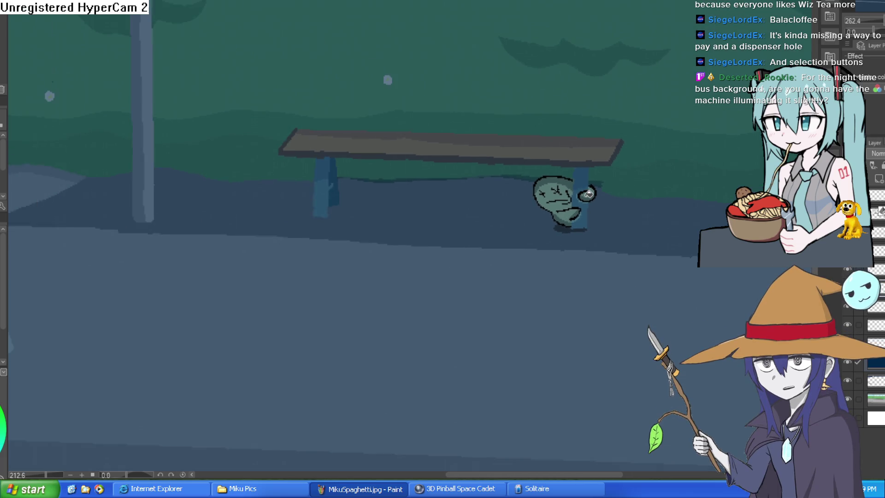
scroll(589, 189, "up", 3)
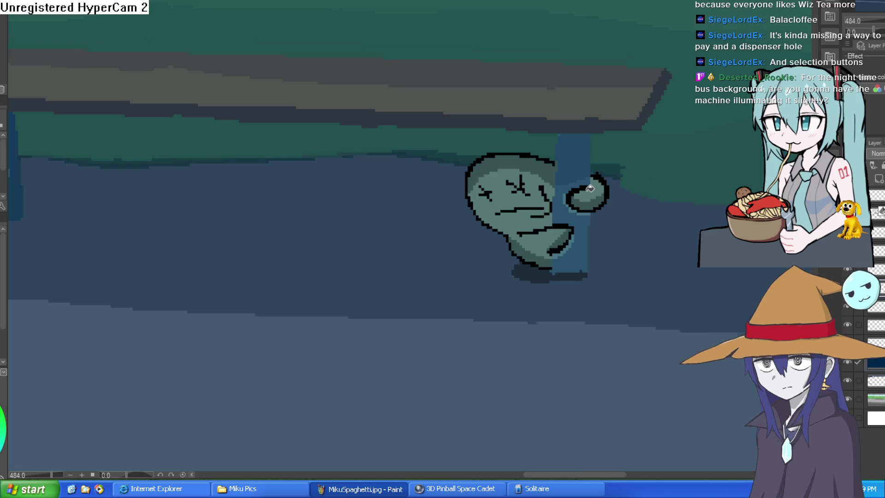
scroll(600, 217, "up", 4)
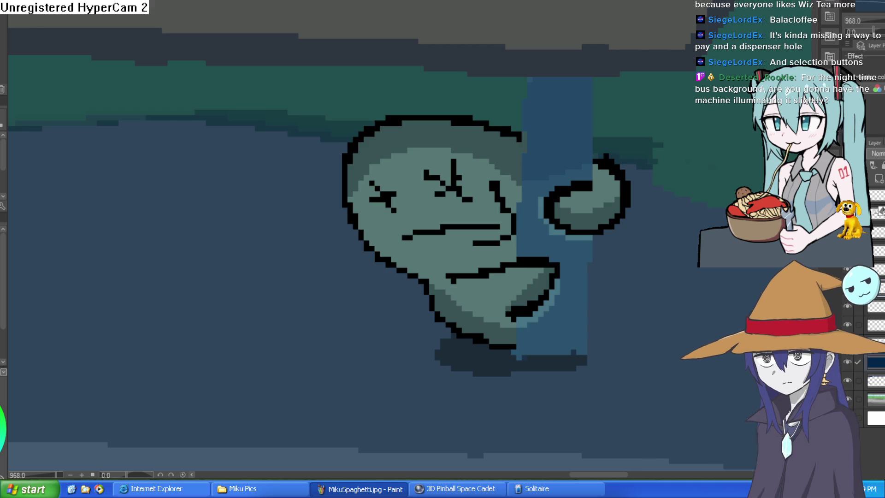
key("ctrl+Tab")
key("ctrl+Tab")
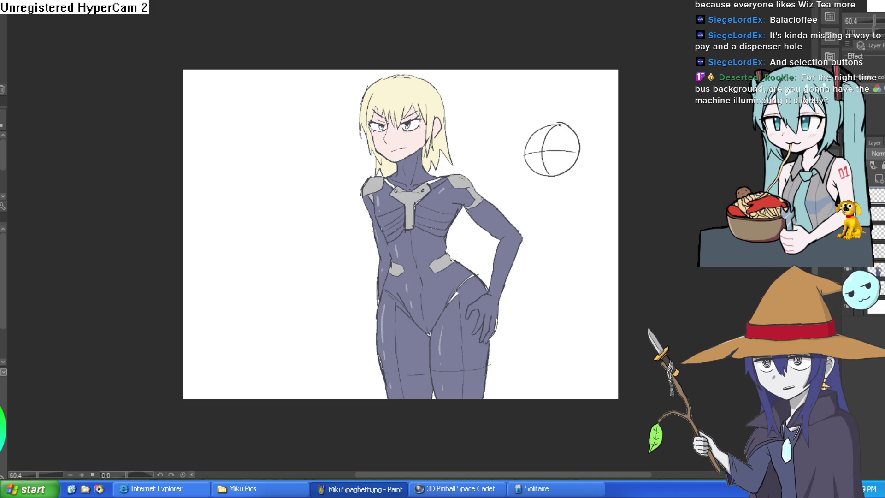
- View the character drawing at 100%, flip it horizontally to check proportions, then return to the bus-stop canvas
key("ctrl+alt+0")
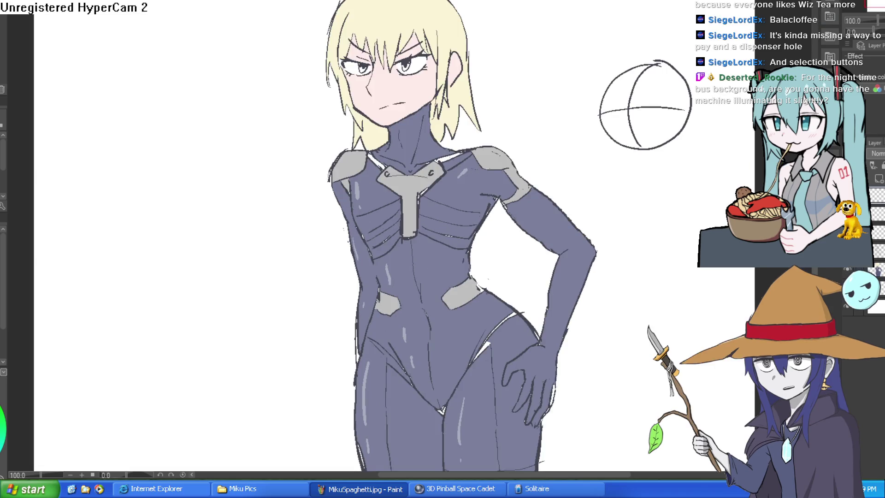
key("ctrl+minus")
key("h")
key("h")
key("h")
key("h")
key("h")
key("h")
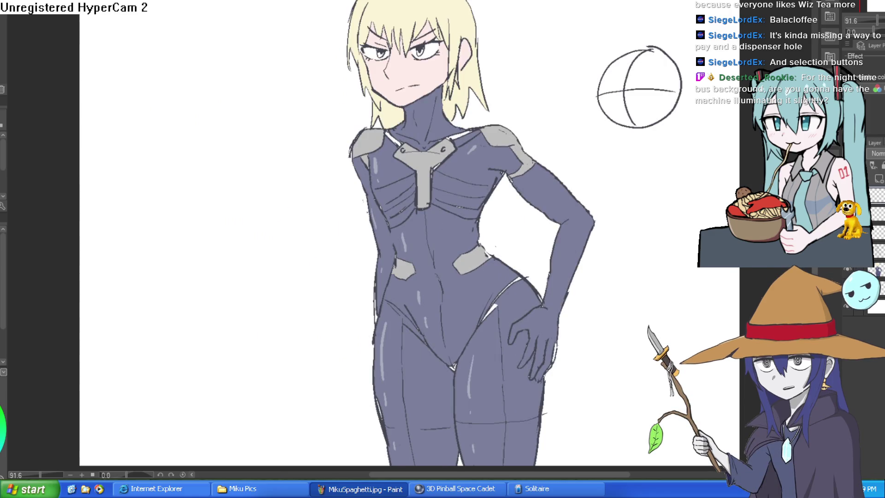
key("h")
key("h")
key("h")
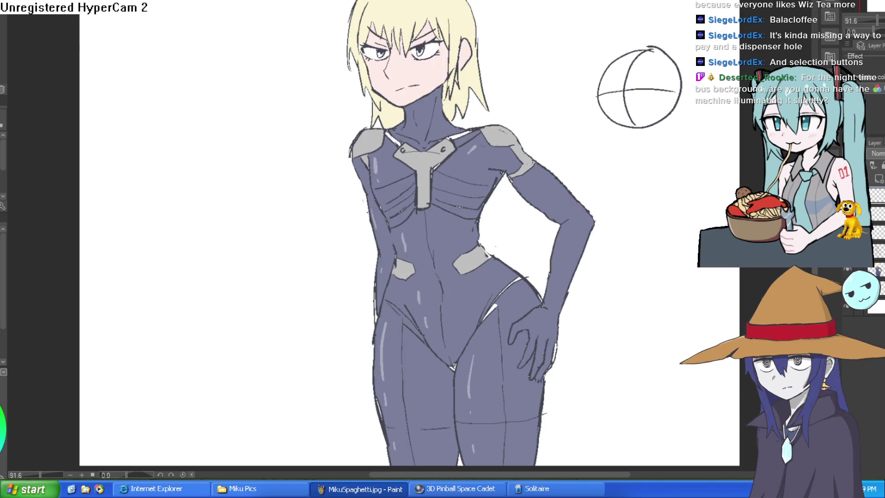
scroll(569, 150, "down", 2)
scroll(544, 149, "up", 1)
key("h")
key("h")
mouse_move(600, 121)
left_mouse_down()
mouse_move(603, 136)
mouse_move(607, 119)
left_mouse_up()
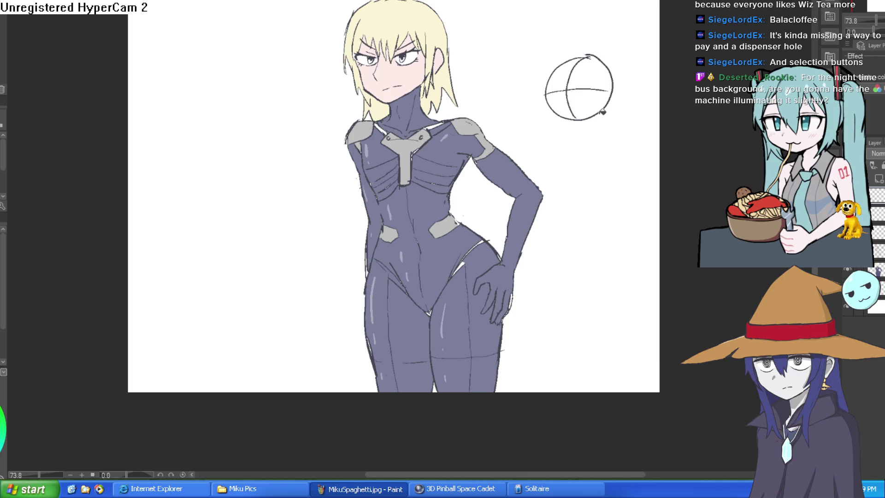
key("ctrl+Tab")
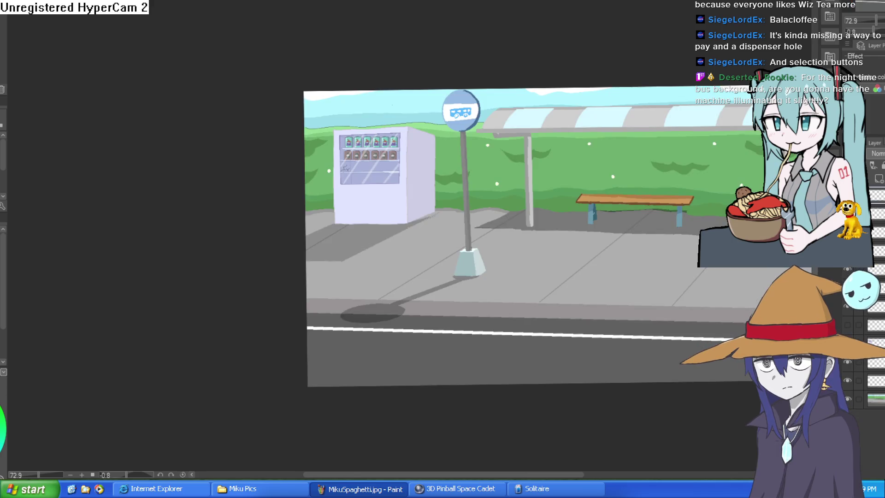
- Hide the glass reflection stripes and undo the scribbled cracks on the empty shelf
left_click_drag(566, 101, 550, 116)
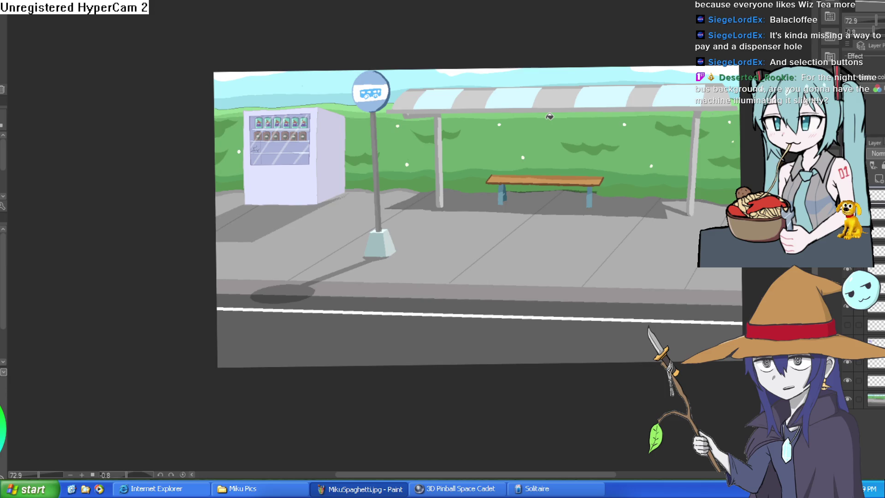
scroll(282, 162, "up", 3)
scroll(413, 190, "up", 1)
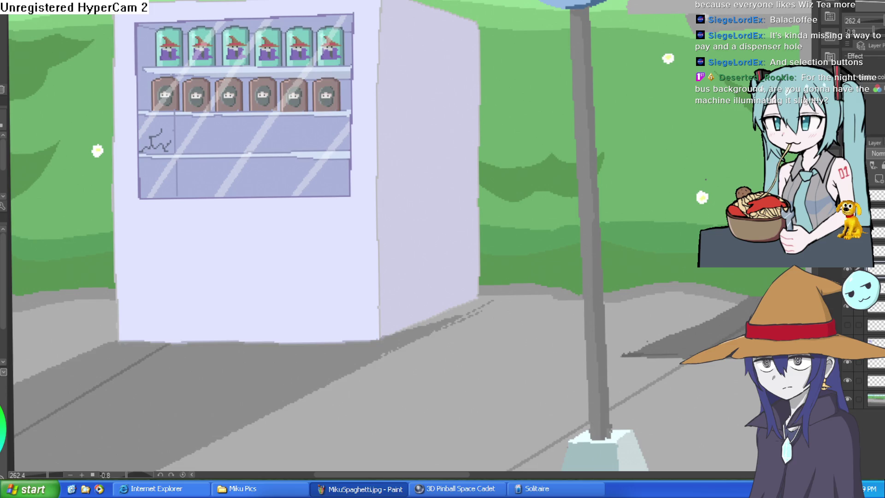
left_click(848, 271)
key("ctrl+z")
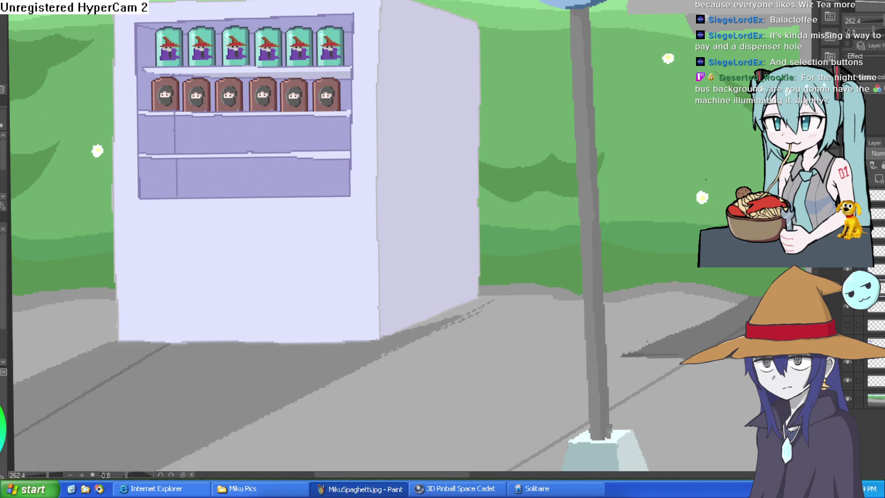
- Toggle the shelf highlight lines and the cans-and-snacks layer off and on to compare
left_click(846, 304)
left_click(845, 303)
left_click(848, 271)
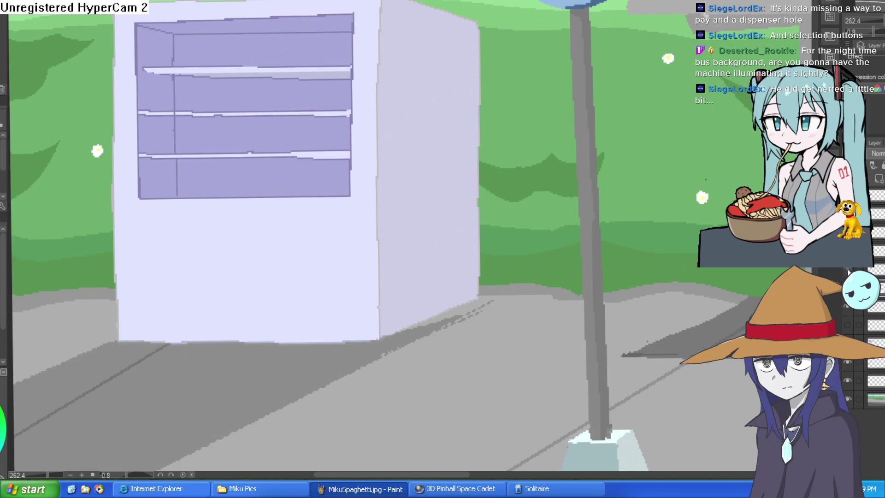
left_click(847, 271)
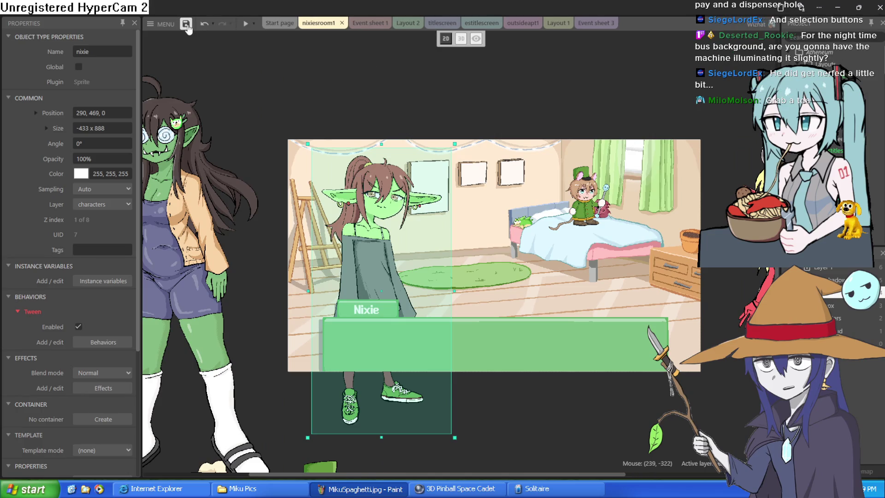
- Save the Construct 3 project and bring up Menu > Project > Open recent
left_click(186, 24)
left_click(163, 25)
mouse_move(194, 40)
mouse_move(302, 197)
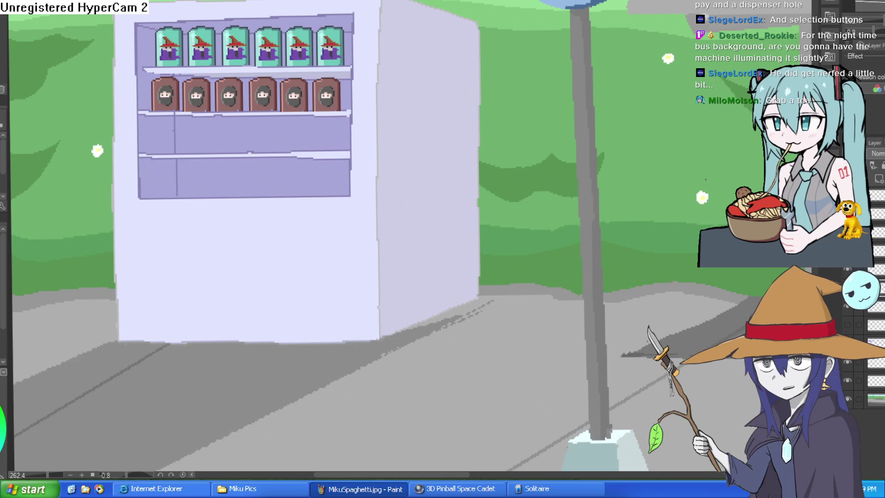
- Compare the shelves with the products hidden, then draw a thin dark line along the shelf edges
left_click_drag(536, 112, 550, 97)
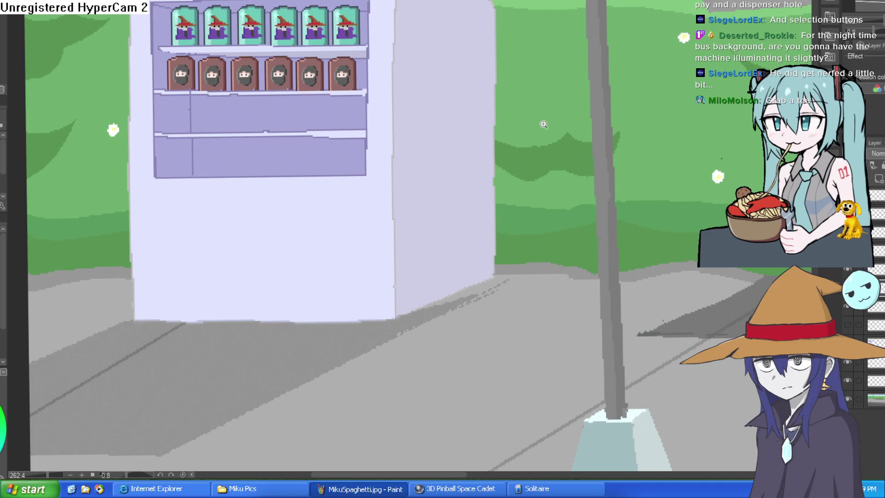
scroll(544, 125, "down", 5)
scroll(530, 120, "up", 4)
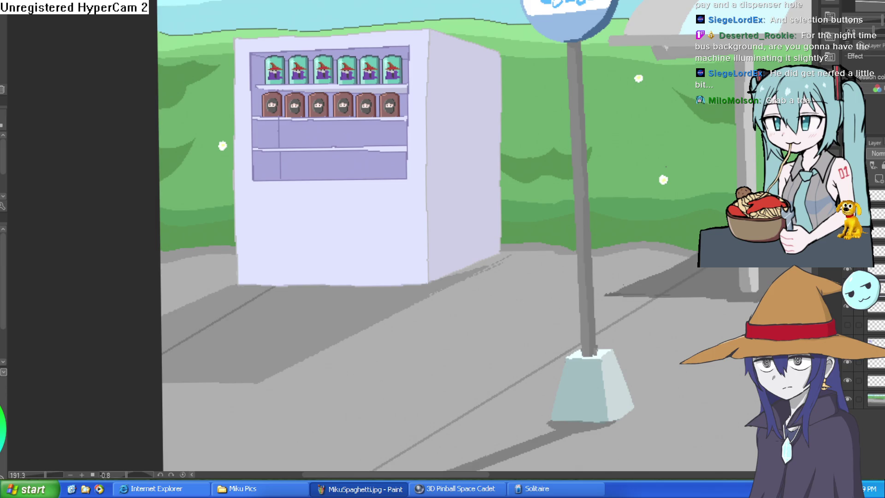
left_click(849, 271)
left_click(849, 270)
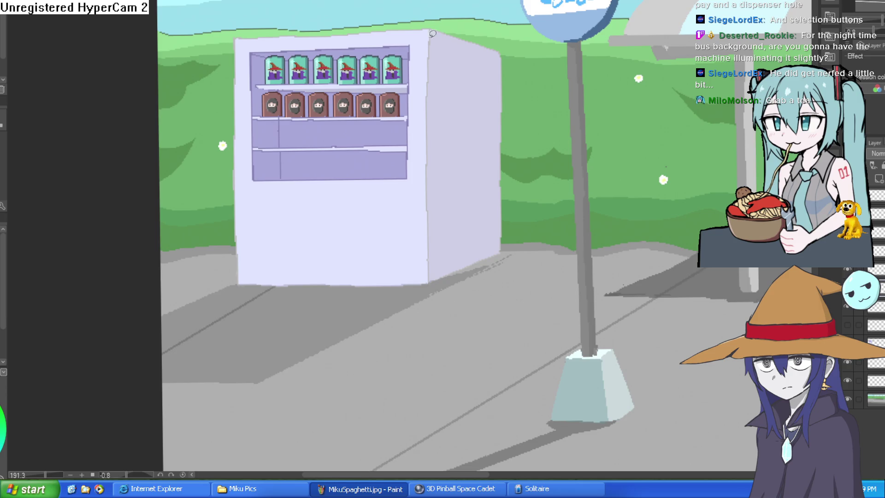
scroll(406, 42, "up", 3)
mouse_move(417, 38)
left_mouse_down()
mouse_move(411, 110)
mouse_move(183, 98)
mouse_move(239, 50)
mouse_move(414, 51)
left_mouse_up()
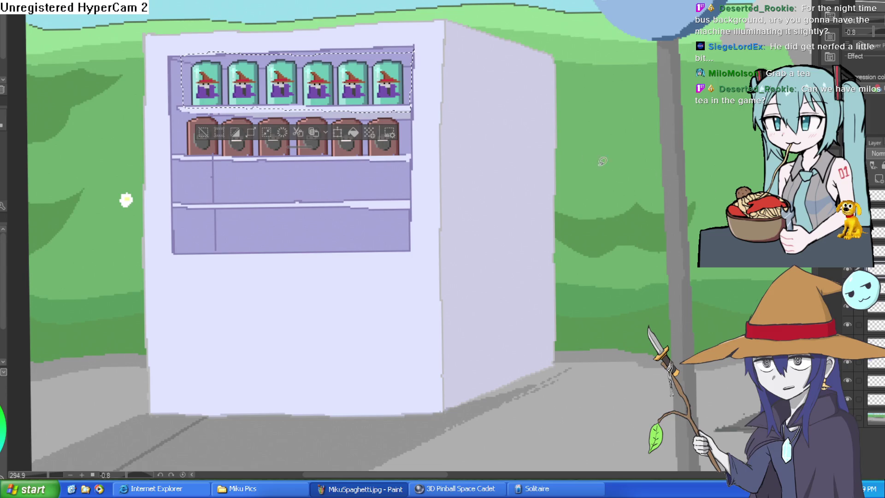
- Try moving the wizard can row down a shelf, then undo and cancel the move
key("ctrl+t")
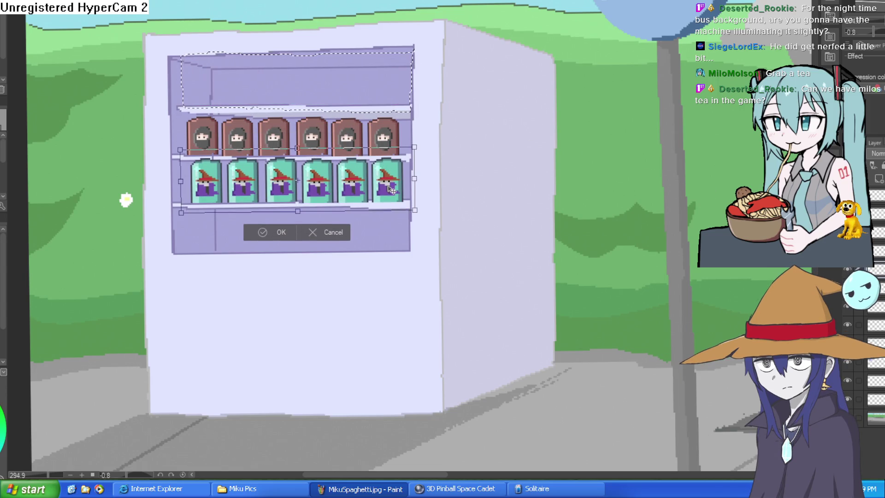
key("ctrl+z")
left_click(343, 137)
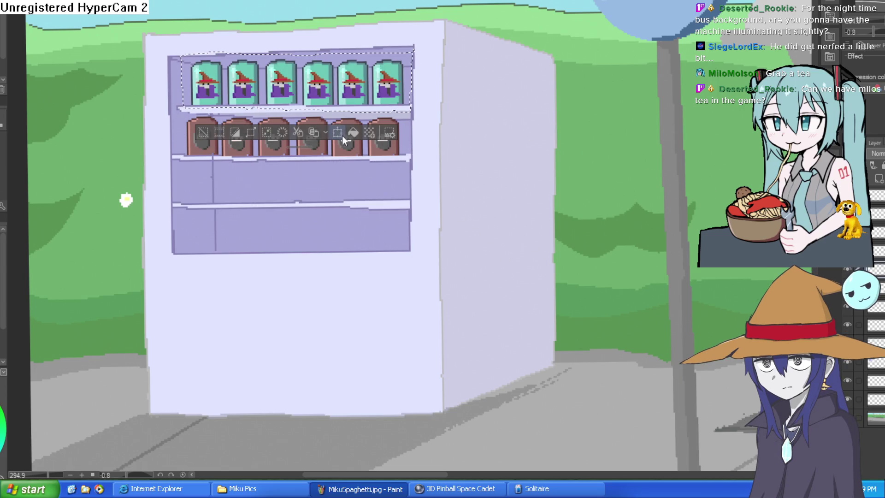
- Paste a copy of the six wizard cans onto the third shelf and deselect
key("ctrl+c")
key("ctrl+v")
key("ctrl+t")
mouse_move(350, 88)
left_mouse_down()
mouse_move(385, 150)
mouse_move(387, 191)
mouse_move(378, 191)
left_mouse_up()
left_click(278, 236)
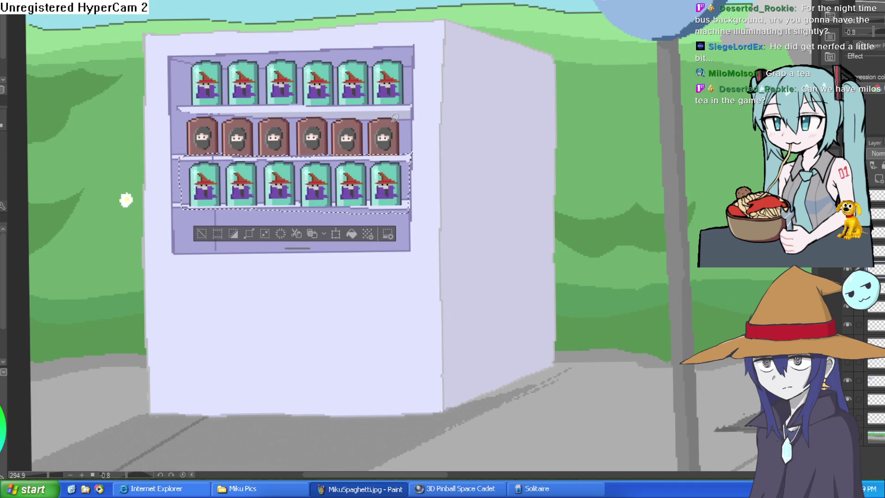
left_click(201, 234)
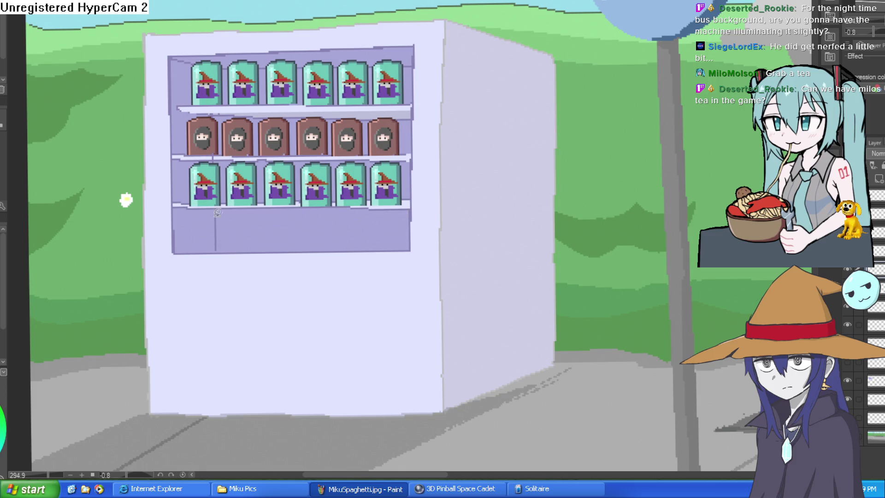
mouse_move(405, 109)
left_mouse_down()
mouse_move(407, 148)
mouse_move(383, 154)
left_mouse_up()
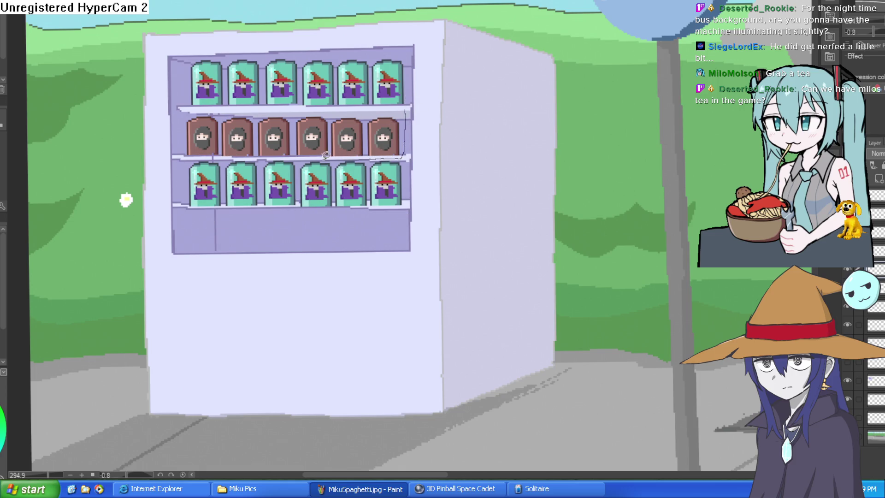
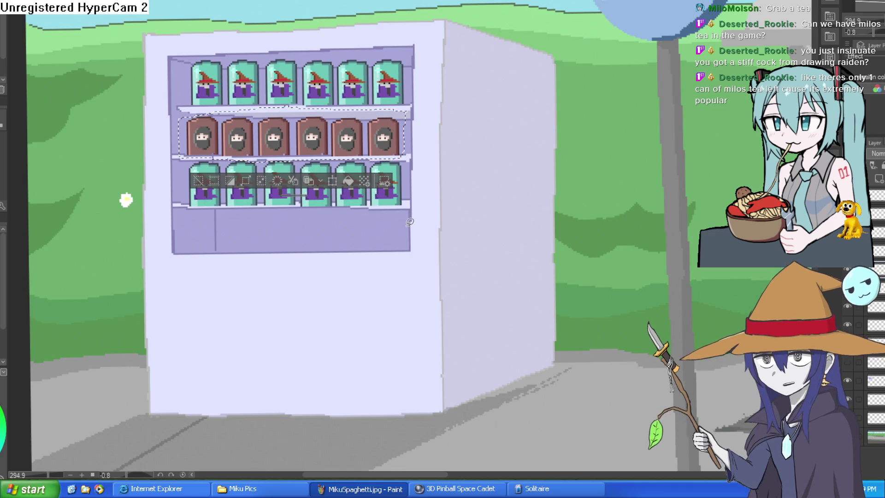
- Frame the shelves and lasso-select the row of ninja cans
left_click_drag(379, 295, 384, 191)
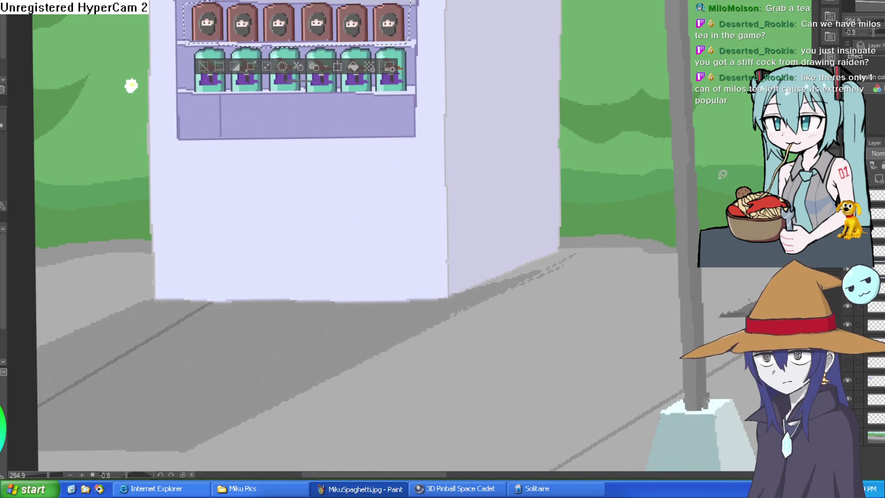
left_click_drag(220, 74, 208, 100)
left_click(208, 100)
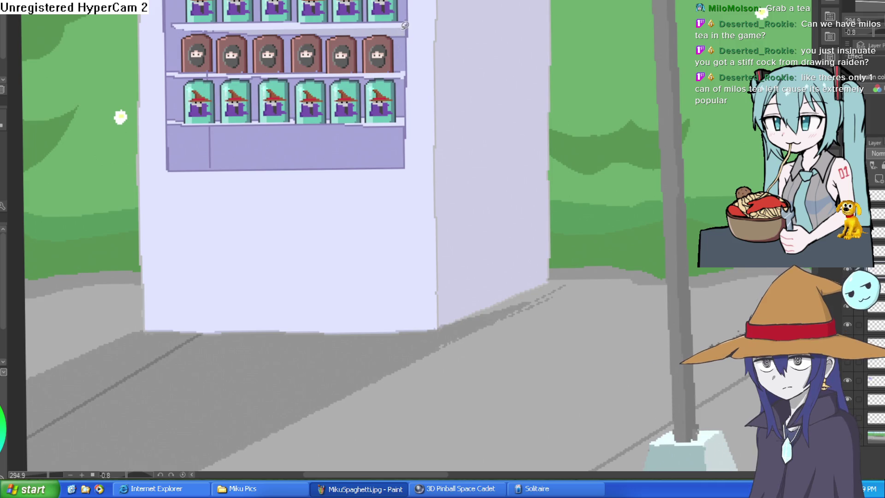
mouse_move(398, 29)
left_mouse_down()
mouse_move(374, 73)
mouse_move(213, 72)
mouse_move(171, 43)
mouse_move(213, 24)
mouse_move(301, 19)
left_mouse_up()
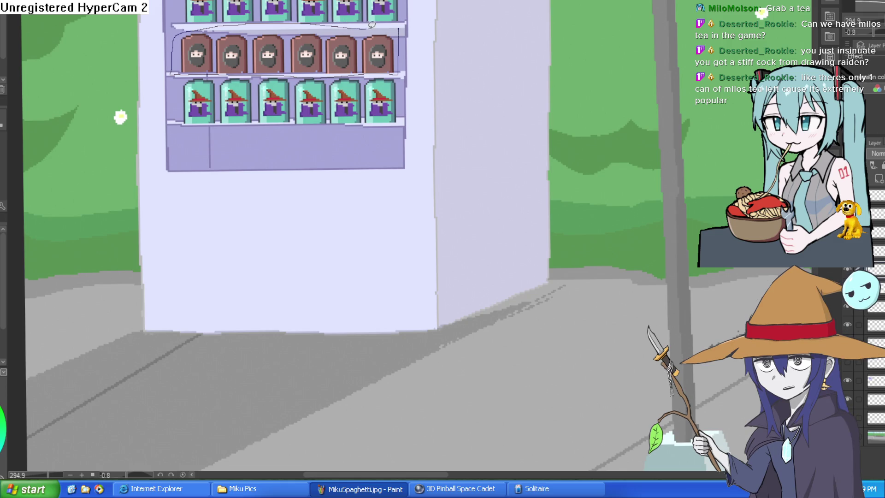
left_click_drag(372, 25, 374, 26)
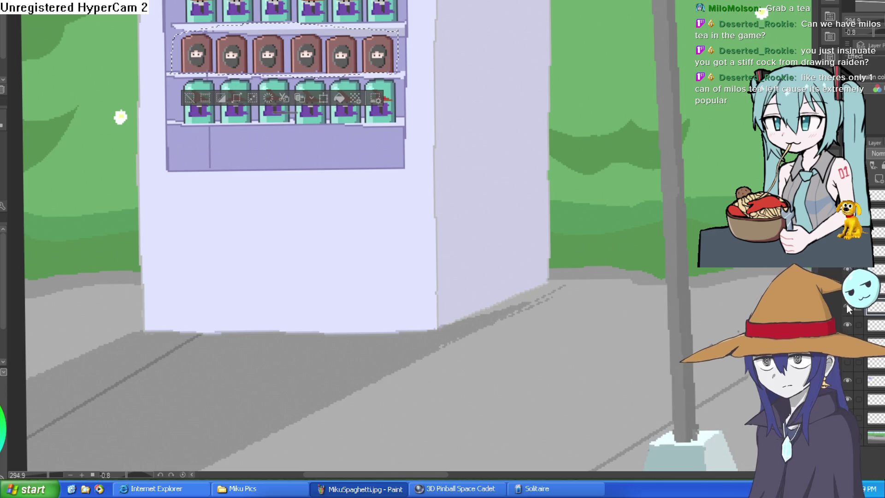
- Paste a copy of the ninja can row, move it onto the bottom shelf, and deselect
key("ctrl+z")
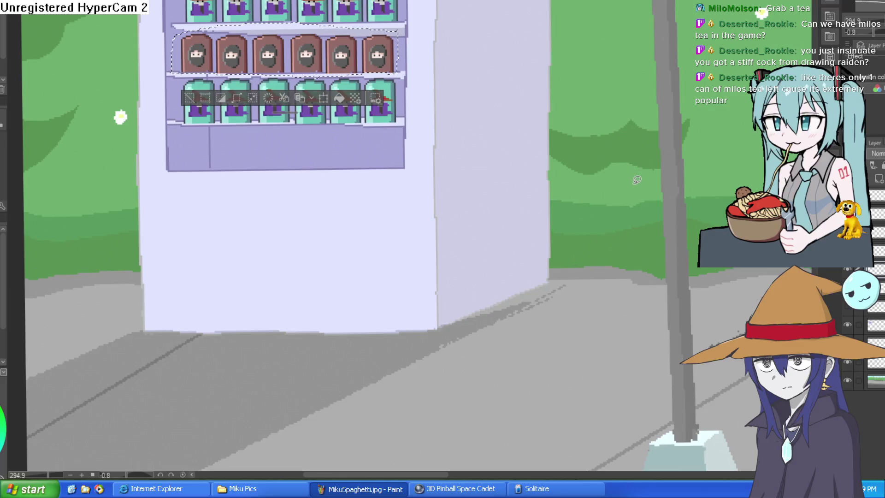
key("ctrl+v")
key("ctrl+t")
left_click_drag(386, 87, 385, 162)
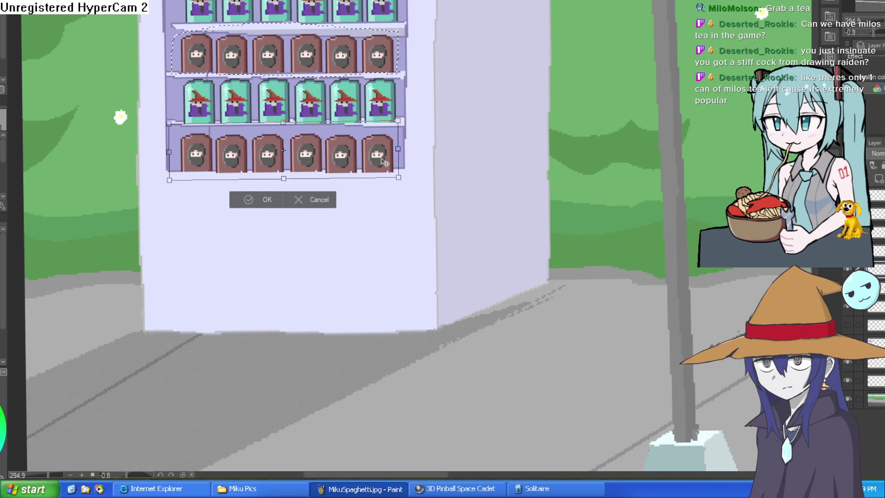
left_click(264, 200)
key("ctrl+d")
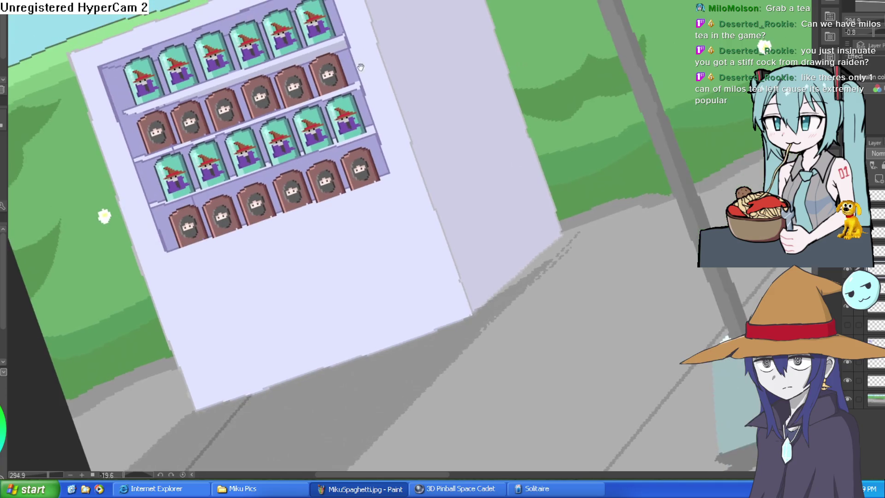
- Trace a light shelf-edge line along the bottom of the ninja can row
scroll(346, 204, "up", 5)
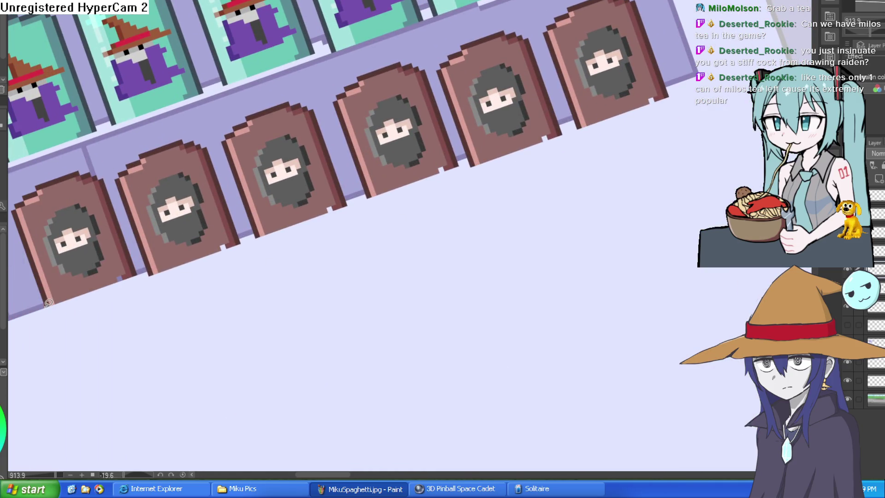
mouse_move(553, 143)
left_mouse_down()
mouse_move(569, 150)
mouse_move(591, 238)
mouse_move(673, 254)
left_mouse_up()
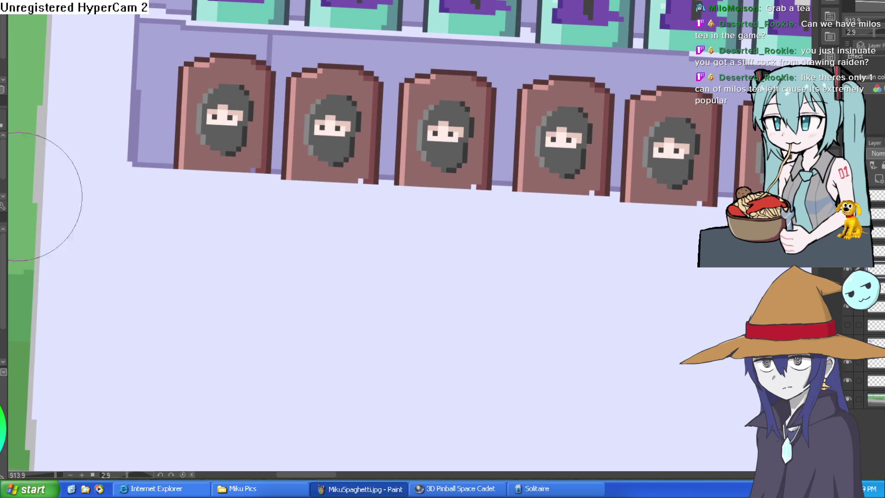
scroll(409, 216, "down", 3)
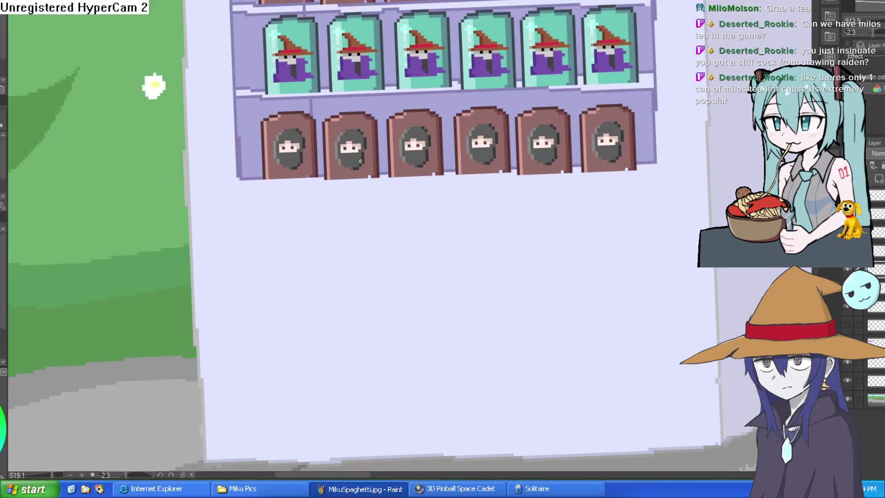
left_click_drag(261, 179, 658, 161)
left_click_drag(307, 182, 648, 166)
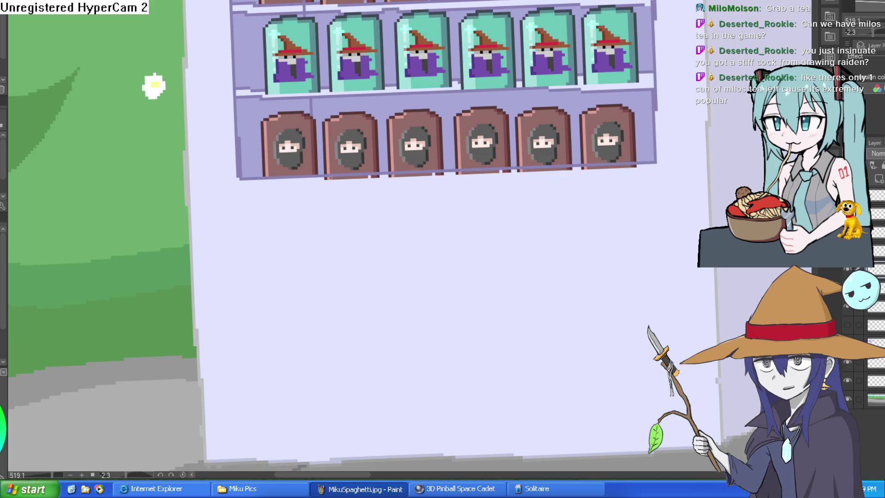
left_click_drag(319, 178, 640, 165)
mouse_move(320, 179)
left_mouse_down()
mouse_move(486, 174)
mouse_move(595, 188)
left_mouse_up()
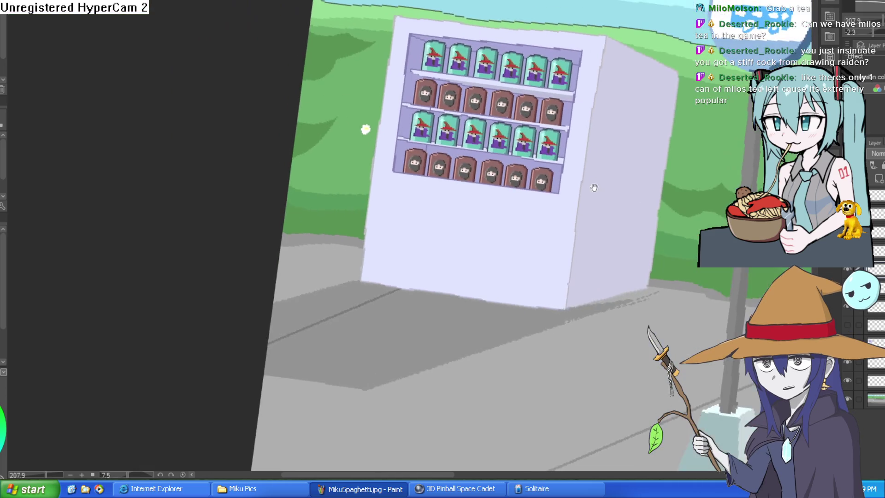
- Draw a light ledge line under the wizard can row, spanning to the shelf's right end
scroll(595, 139, "up", 5)
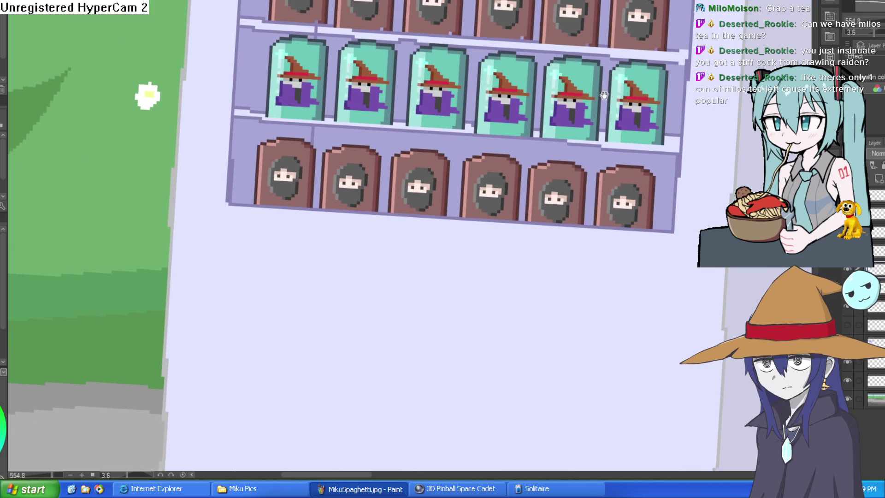
left_click_drag(604, 95, 612, 80)
left_click_drag(282, 102, 684, 134)
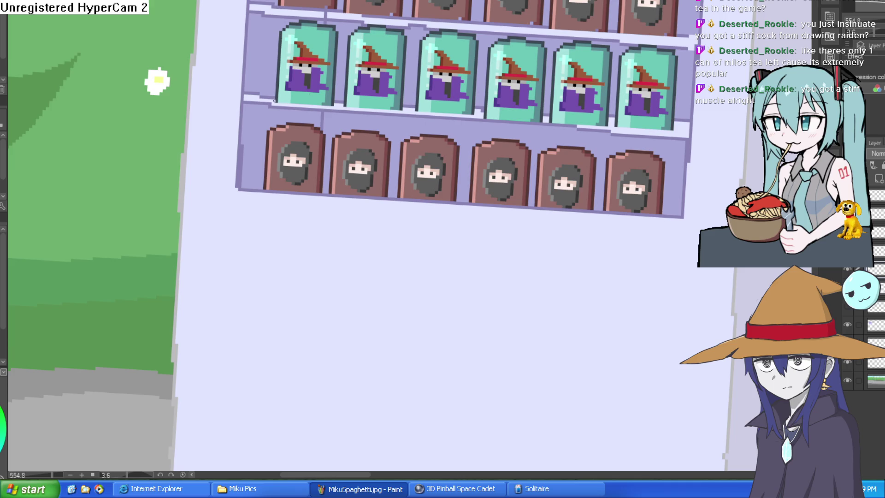
left_click(643, 121, "shift")
left_click_drag(283, 100, 658, 115)
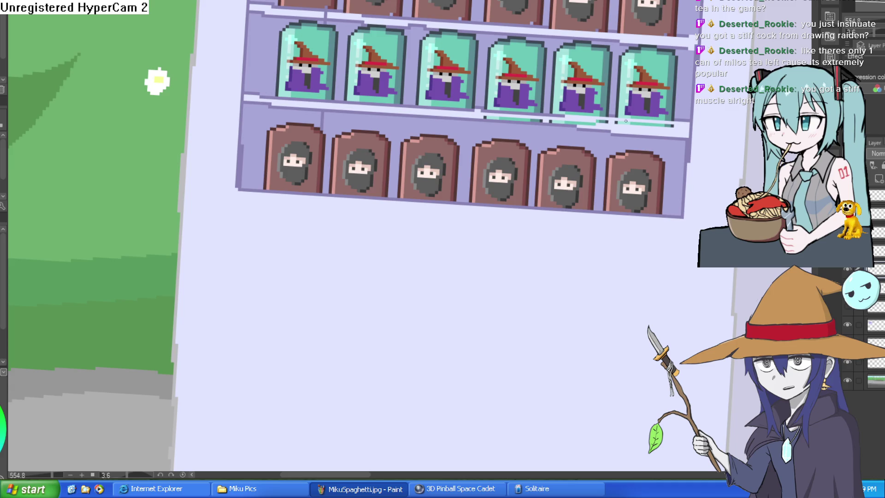
left_click_drag(479, 117, 693, 124)
left_click_drag(475, 117, 688, 127)
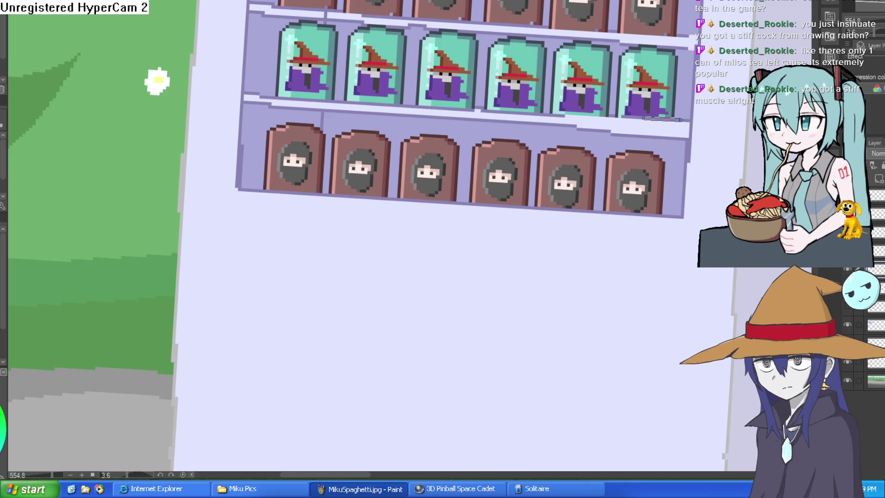
scroll(551, 46, "down", 5)
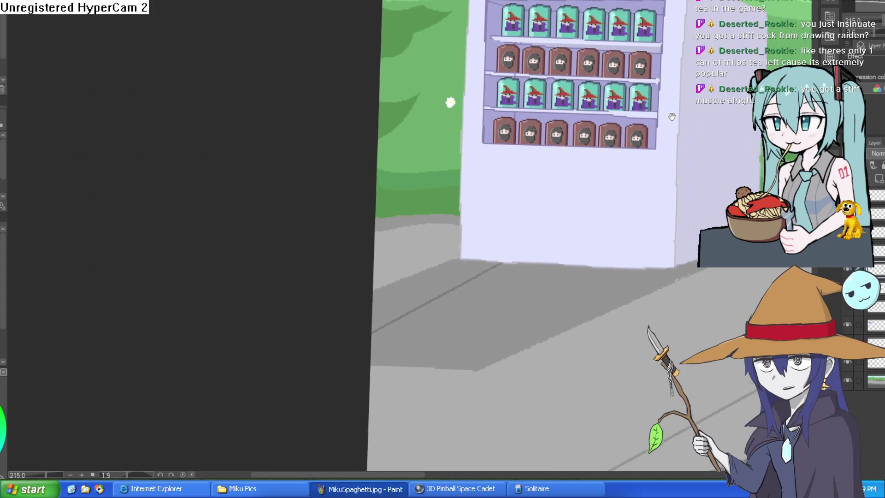
left_click_drag(672, 116, 590, 108)
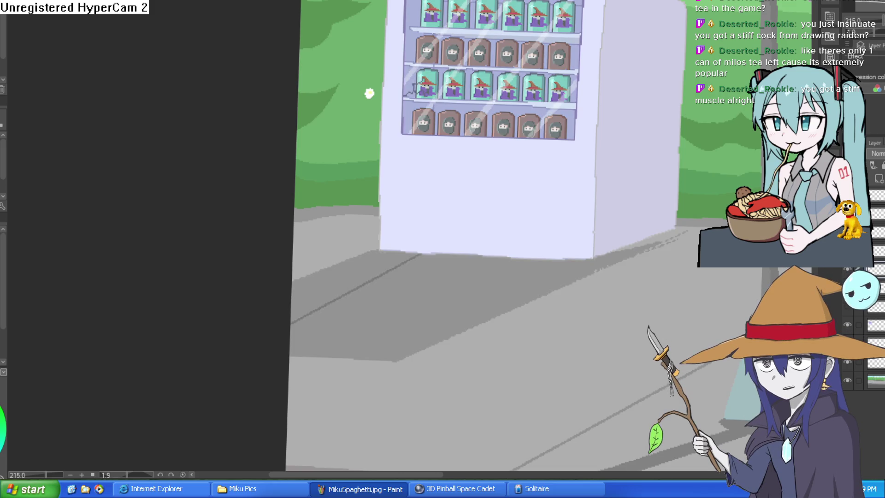
- Zoom out and straighten the view to see the whole vending machine and its glare streaks
scroll(616, 202, "down", 3)
mouse_move(616, 203)
left_mouse_down()
mouse_move(571, 190)
mouse_move(579, 193)
left_mouse_up()
scroll(577, 193, "up", 4)
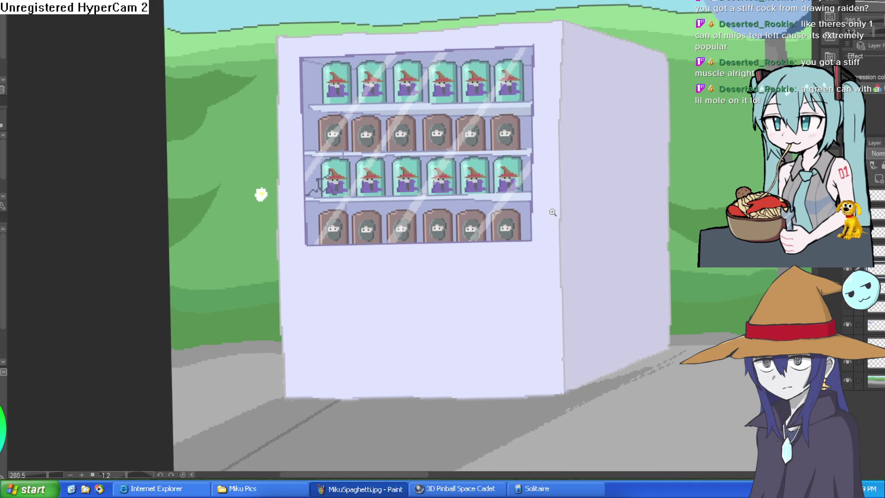
scroll(560, 208, "down", 2)
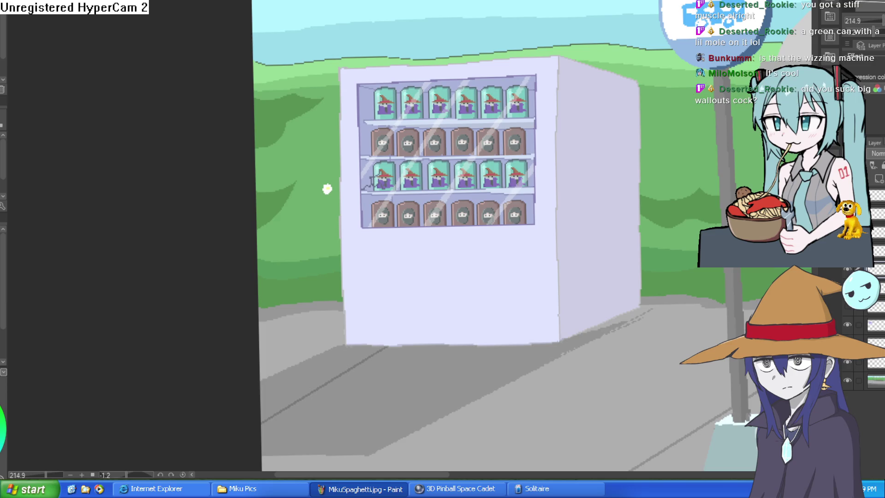
mouse_move(553, 144)
left_mouse_down()
mouse_move(608, 197)
mouse_move(590, 219)
left_mouse_up()
scroll(458, 155, "up", 3)
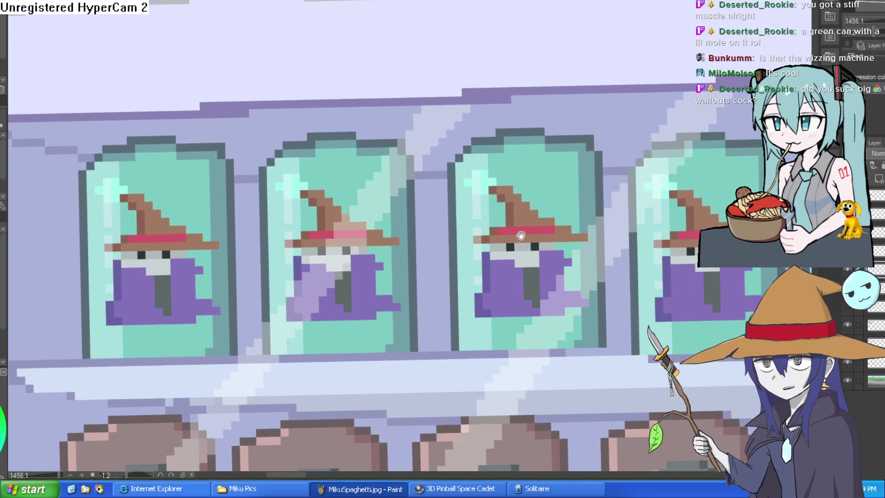
left_click_drag(521, 236, 515, 228)
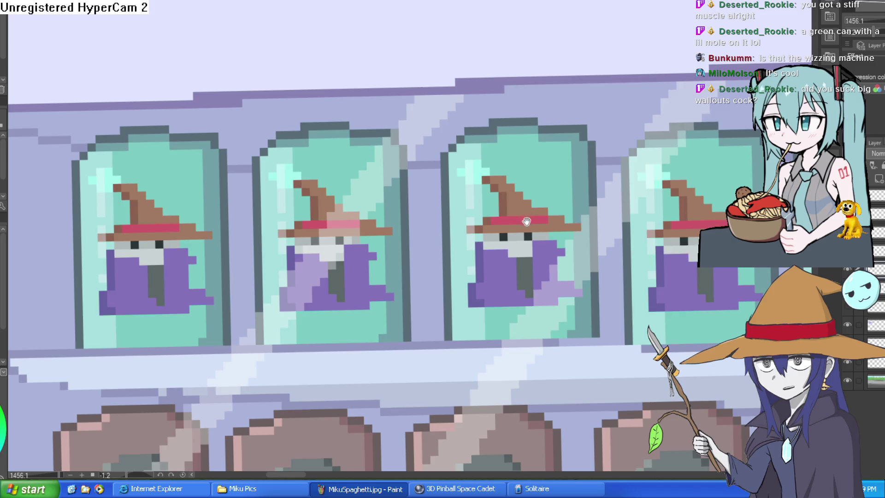
scroll(525, 199, "down", 3)
scroll(530, 170, "down", 4)
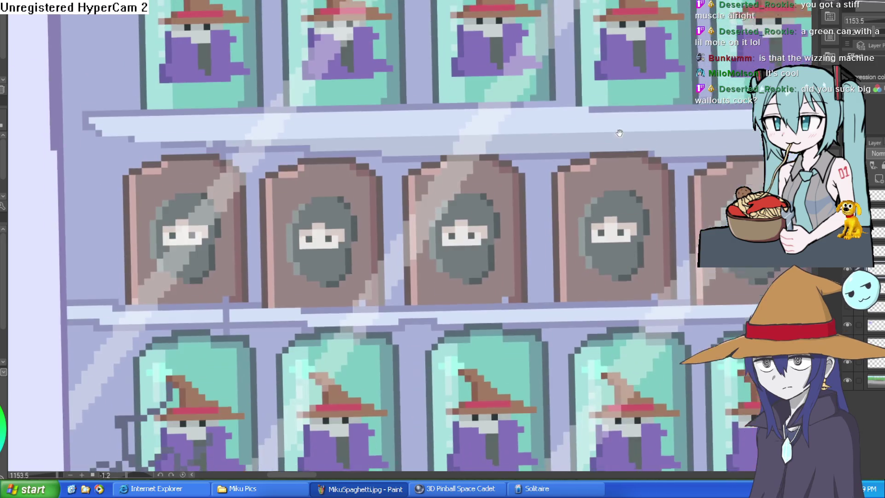
scroll(488, 159, "up", 5)
scroll(487, 159, "down", 5)
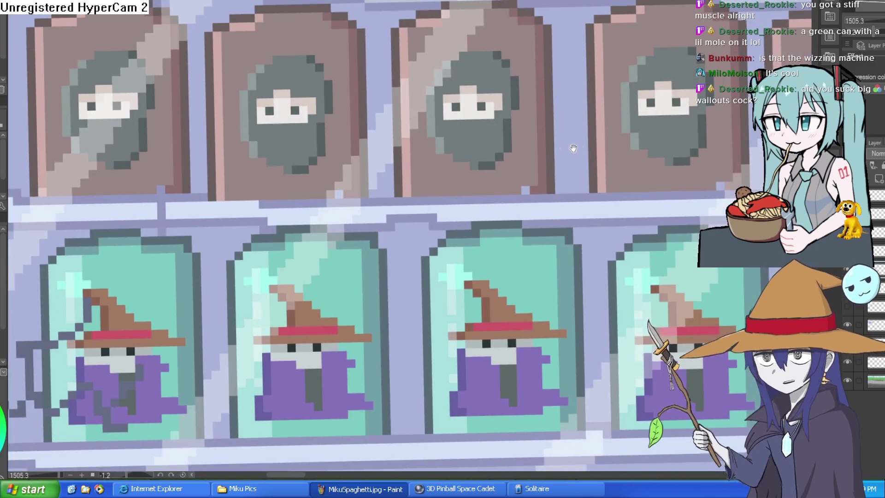
mouse_move(647, 125)
left_mouse_down()
mouse_move(602, 157)
mouse_move(597, 173)
mouse_move(597, 165)
left_mouse_up()
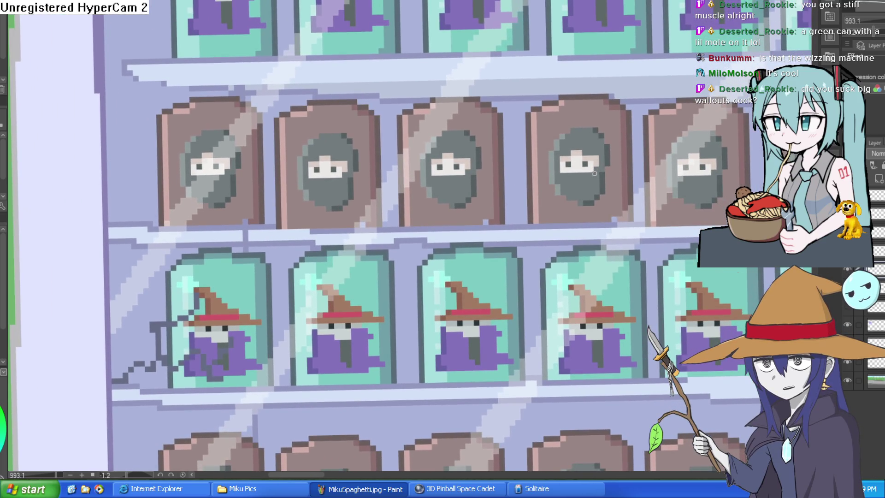
scroll(597, 185, "down", 5)
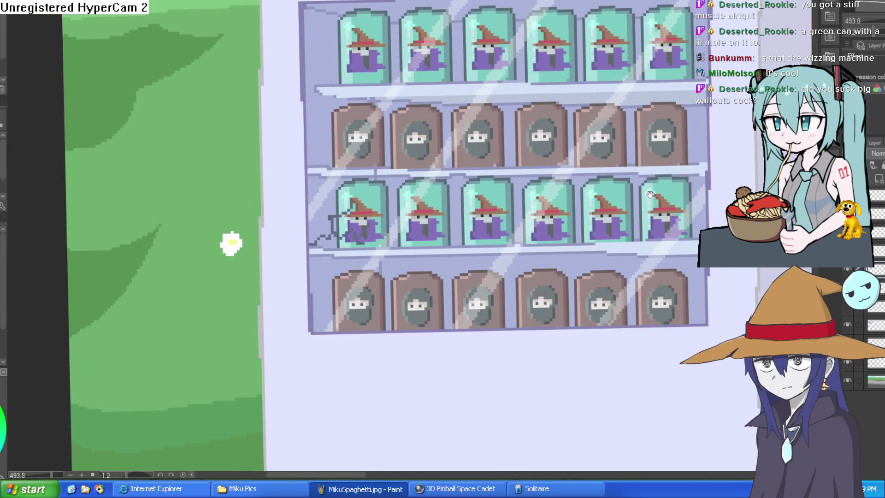
mouse_move(650, 194)
left_mouse_down()
mouse_move(615, 168)
mouse_move(551, 184)
left_mouse_up()
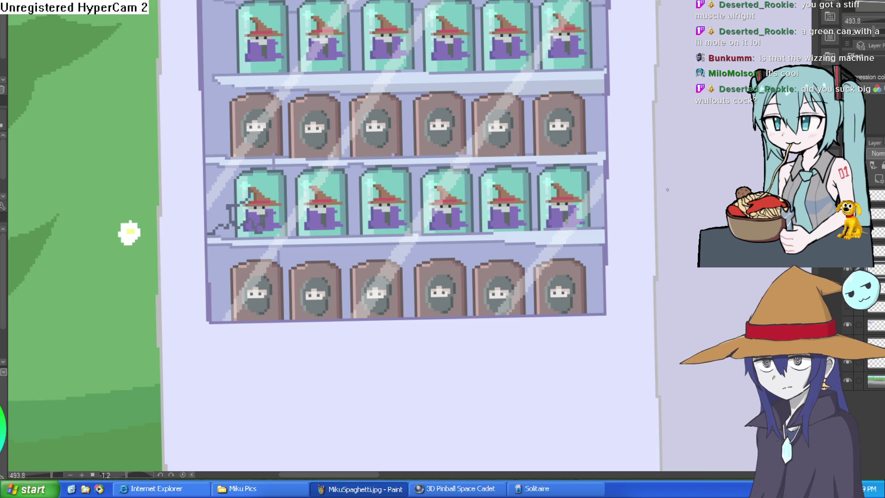
- Zoom out over the bus-stop scene and add a new raster layer for the machine details
scroll(667, 189, "down", 5)
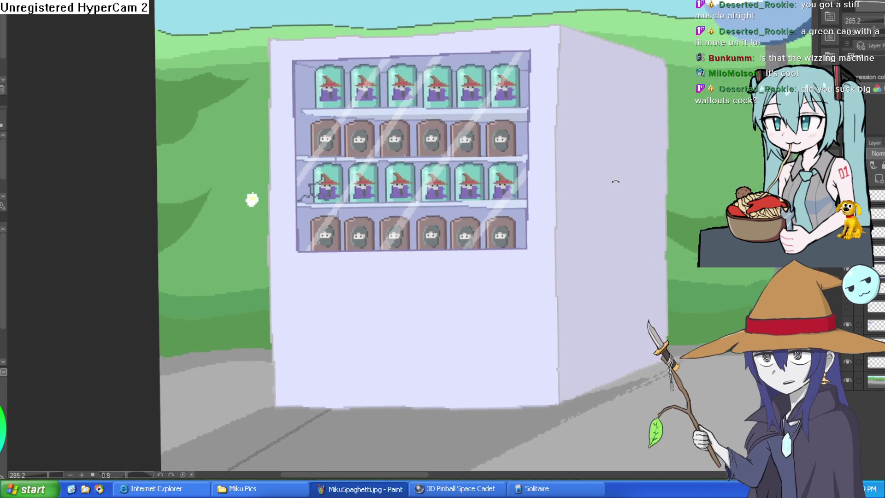
scroll(622, 184, "down", 3)
scroll(628, 189, "down", 2)
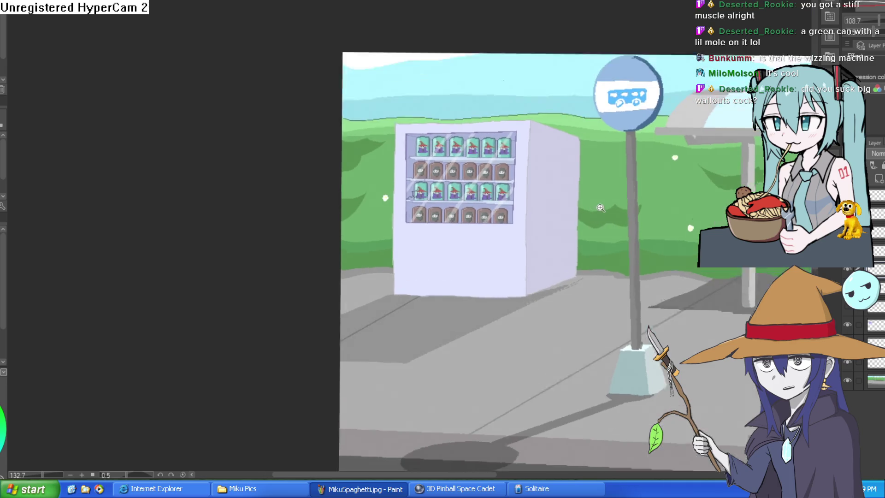
scroll(600, 207, "up", 1)
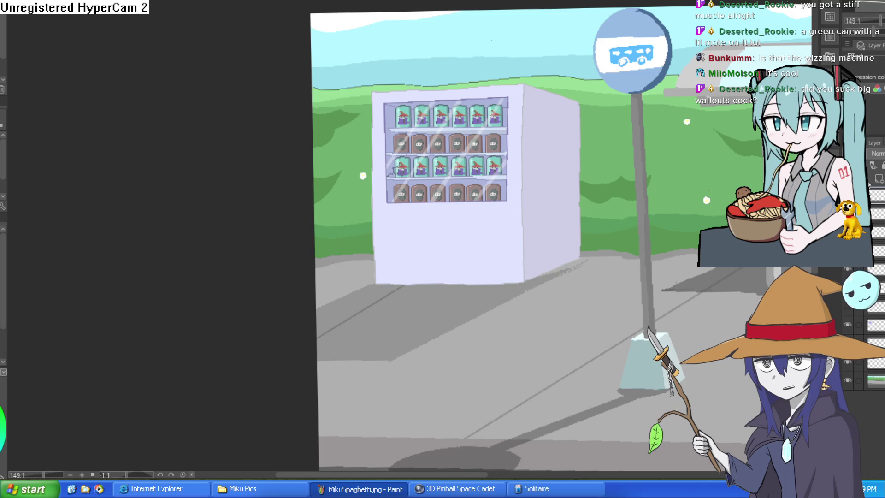
left_click(878, 179)
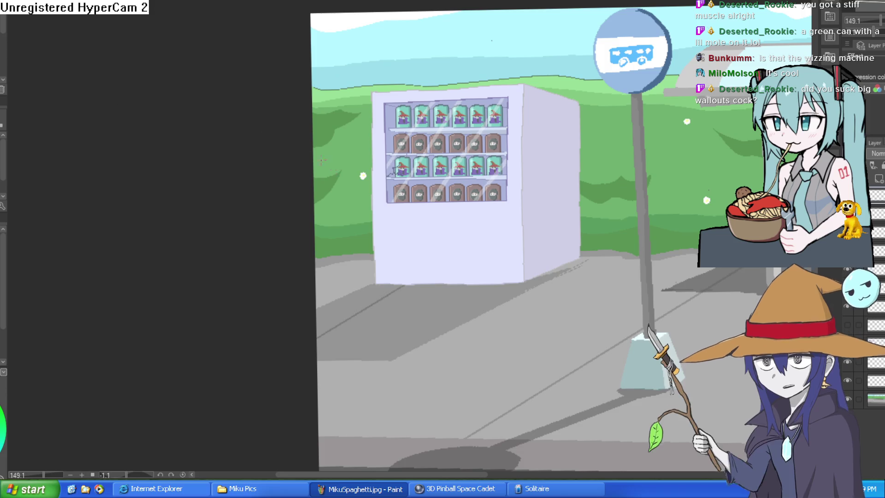
scroll(389, 233, "up", 5)
- Sample the lavender wall colour and paint a vertical lavender stroke on the machine's lower wall
left_click_drag(348, 215, 326, 213)
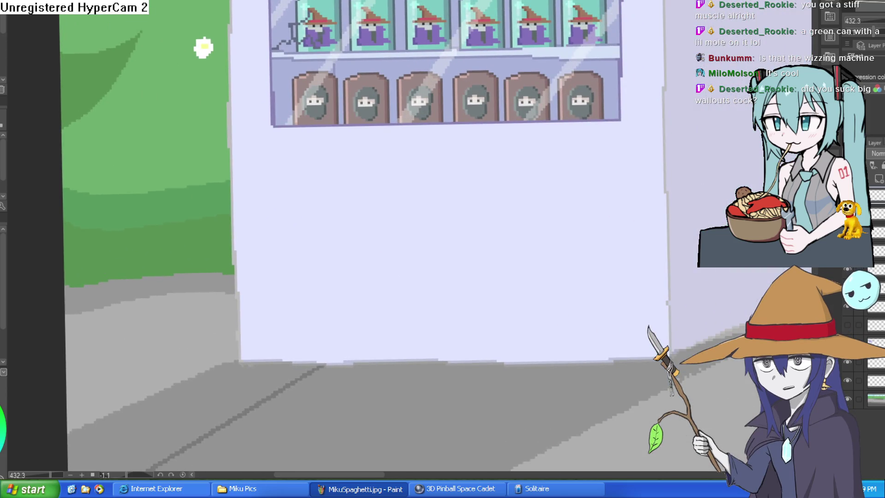
left_click(234, 189, "alt")
left_click(272, 118, "alt")
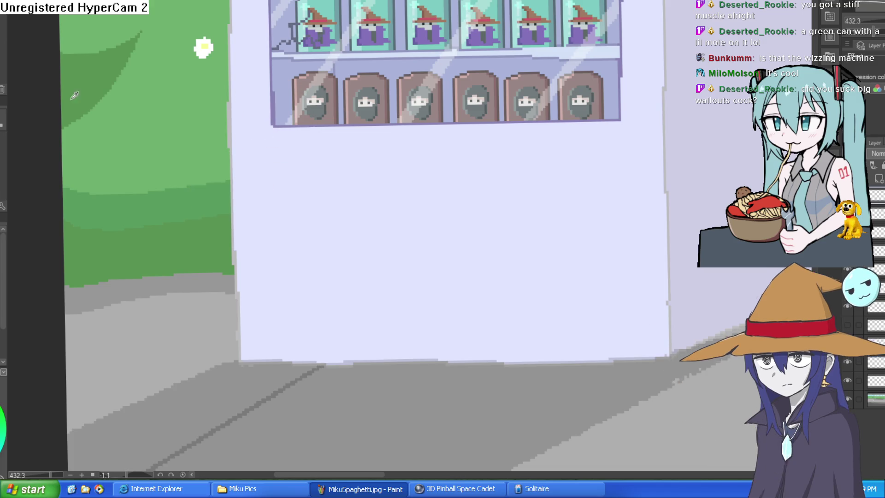
mouse_move(271, 100)
left_mouse_down()
mouse_move(312, 180)
mouse_move(279, 206)
mouse_move(251, 190)
mouse_move(261, 169)
mouse_move(258, 141)
left_mouse_up()
mouse_move(214, 163)
left_mouse_down()
mouse_move(215, 230)
mouse_move(540, 226)
mouse_move(544, 152)
mouse_move(213, 163)
left_mouse_up()
- Reframe the view under the bottom shelf and draw the top edge of a small box
scroll(347, 132, "down", 5)
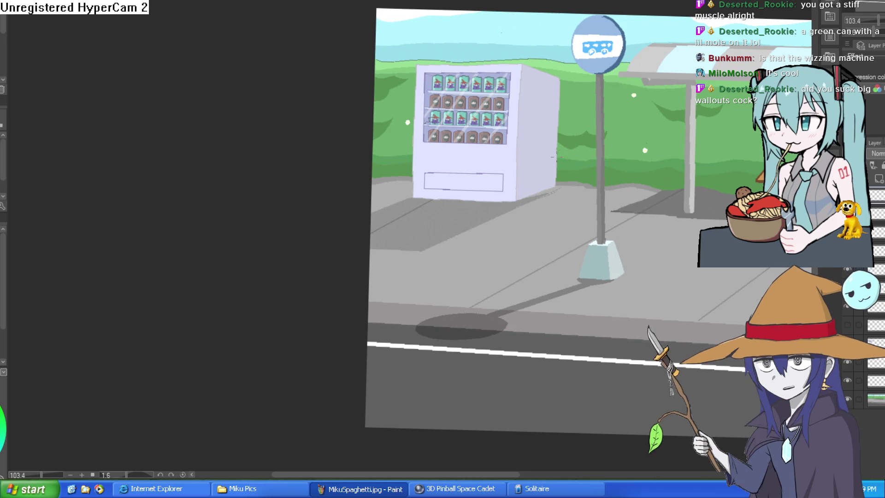
scroll(564, 166, "up", 5)
scroll(602, 199, "down", 2)
left_click_drag(598, 207, 563, 303)
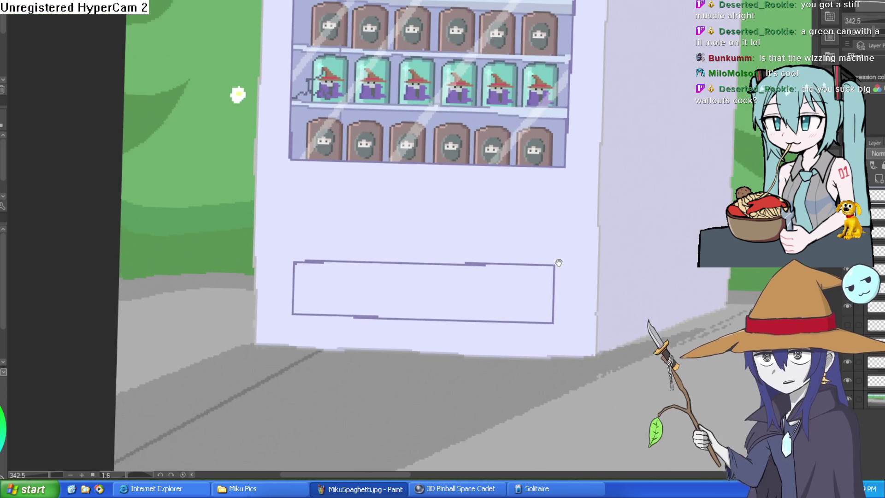
scroll(553, 208, "down", 1)
mouse_move(547, 190)
left_mouse_down()
mouse_move(506, 176)
mouse_move(519, 180)
mouse_move(468, 190)
mouse_move(579, 152)
mouse_move(538, 190)
left_mouse_up()
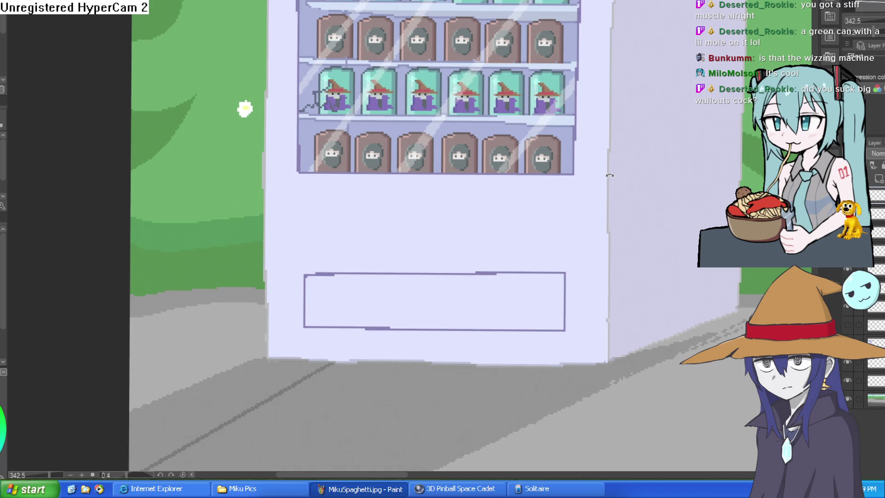
scroll(583, 187, "up", 2)
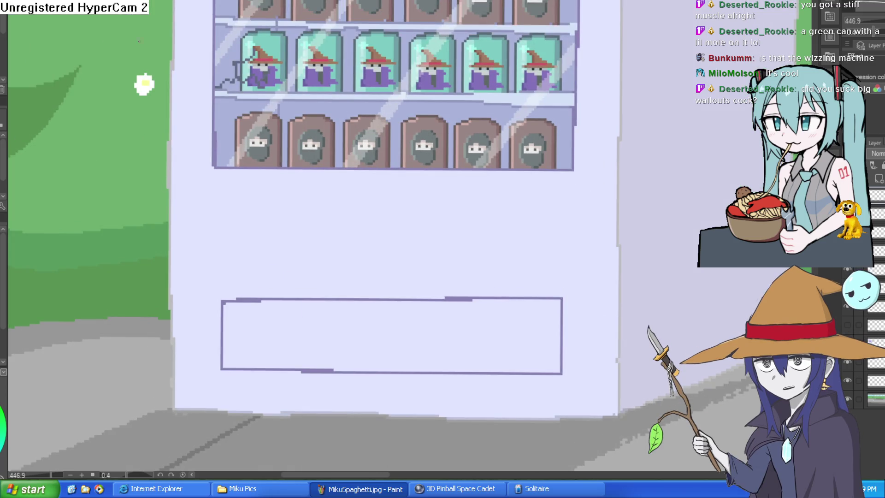
scroll(566, 178, "up", 4)
left_click_drag(547, 189, 514, 213)
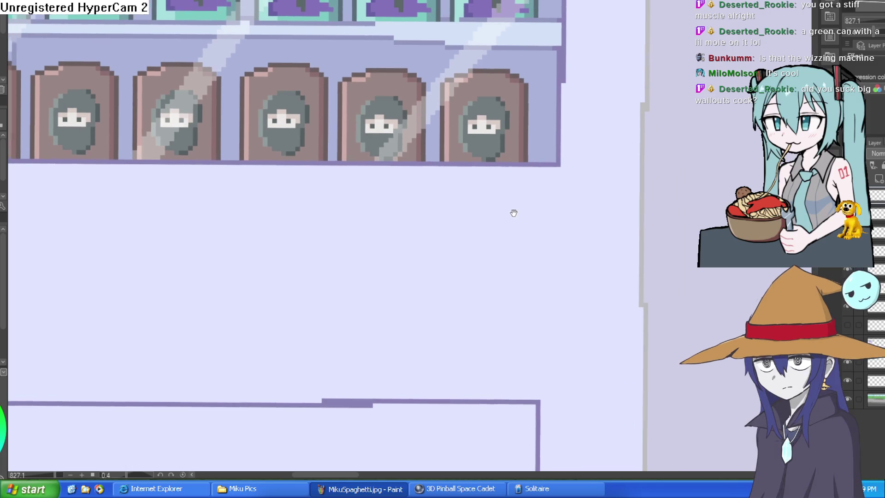
mouse_move(547, 189)
left_mouse_down()
mouse_move(430, 192)
mouse_move(429, 255)
mouse_move(553, 257)
mouse_move(551, 187)
left_mouse_up()
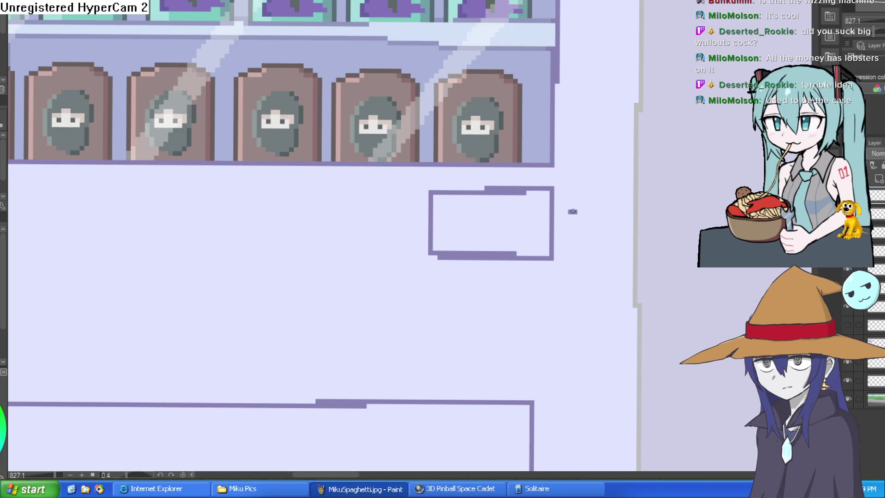
- Zoom out to see the small box outline under the ninja shelf and the dispensing slot
scroll(613, 217, "down", 3)
left_click_drag(636, 227, 590, 198)
scroll(515, 191, "up", 3)
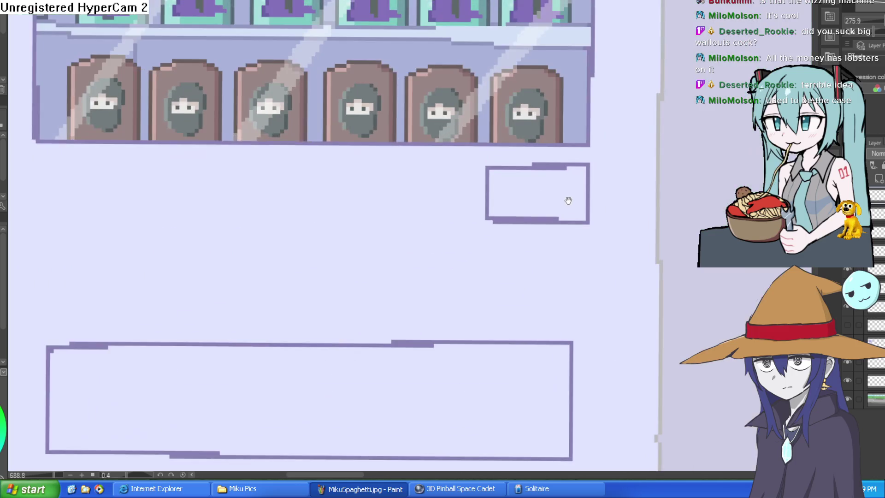
left_click_drag(515, 190, 424, 197)
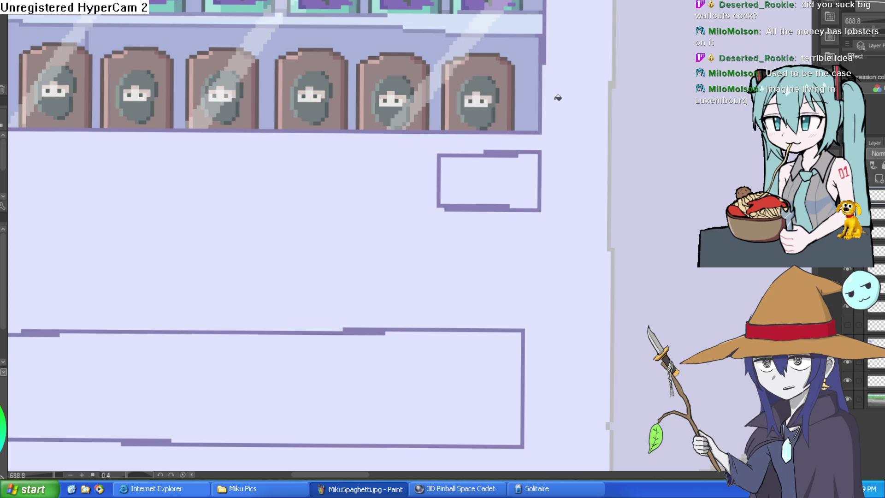
scroll(545, 113, "down", 2)
left_click_drag(546, 113, 486, 172)
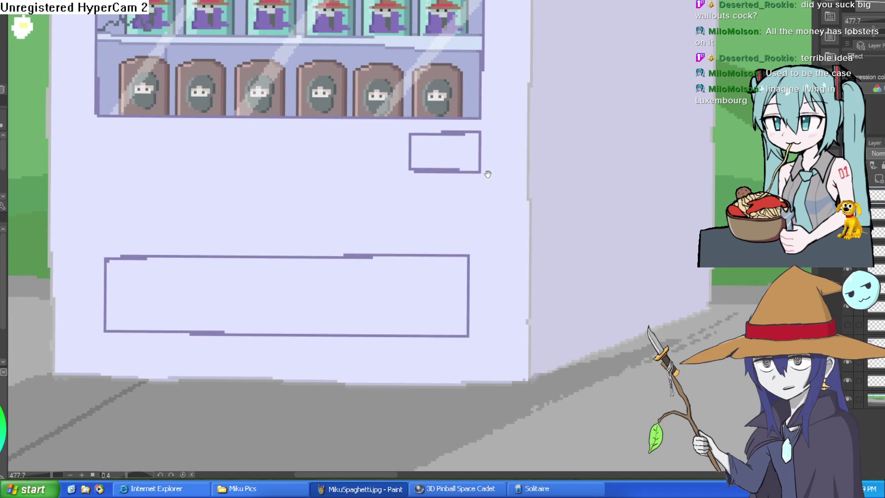
scroll(492, 152, "up", 1)
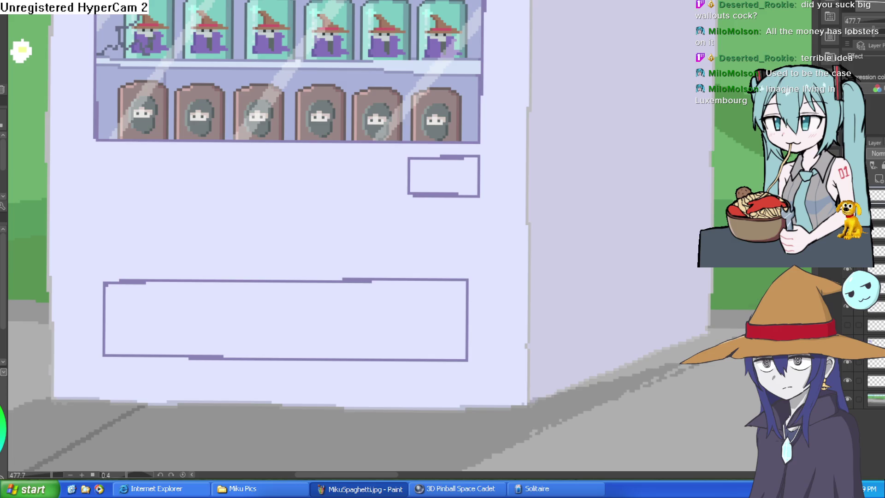
- Fill the small box below the ninja drinks with lighter grey, replacing a dark grey fill
left_click(451, 170)
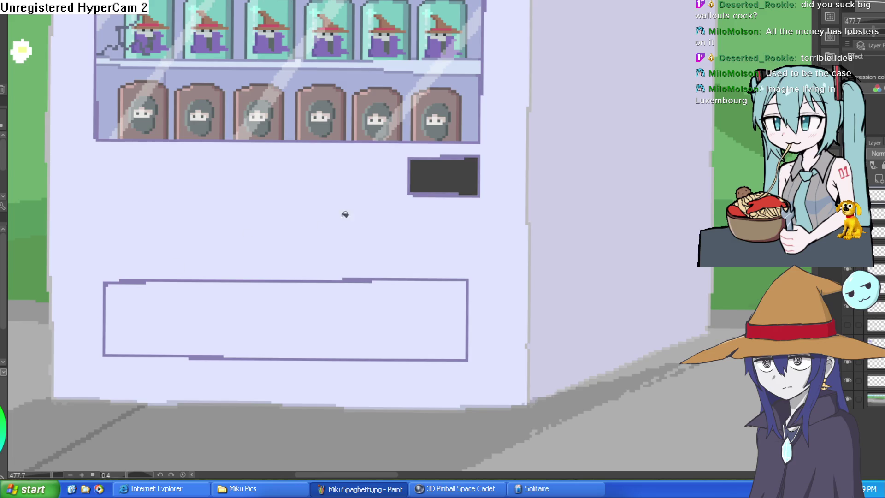
key("ctrl+z")
left_click(471, 166)
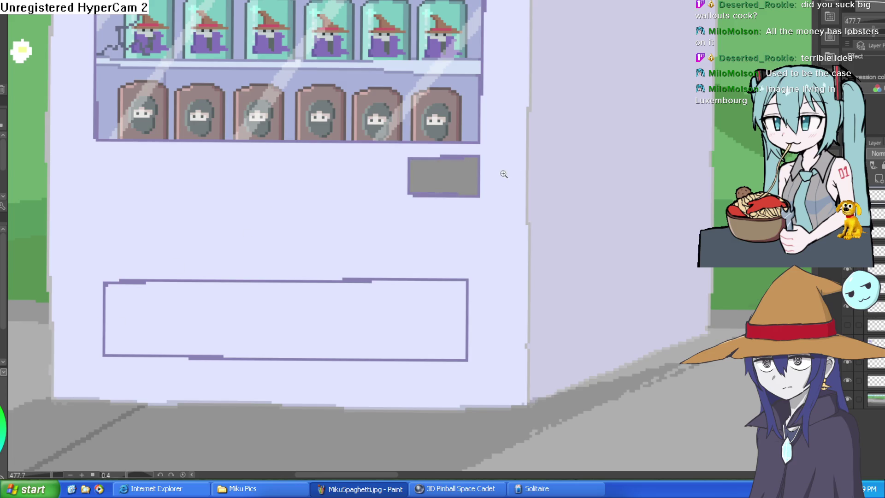
scroll(504, 172, "up", 2)
left_click_drag(508, 203, 498, 224)
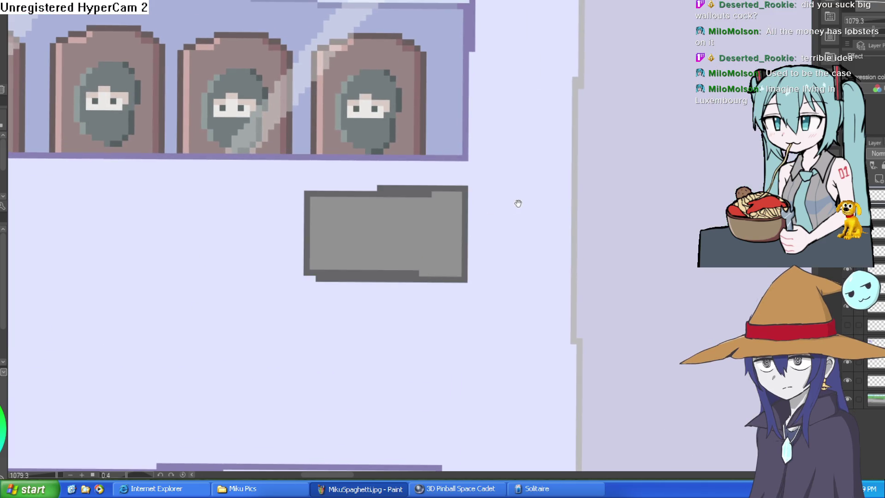
scroll(518, 201, "down", 3)
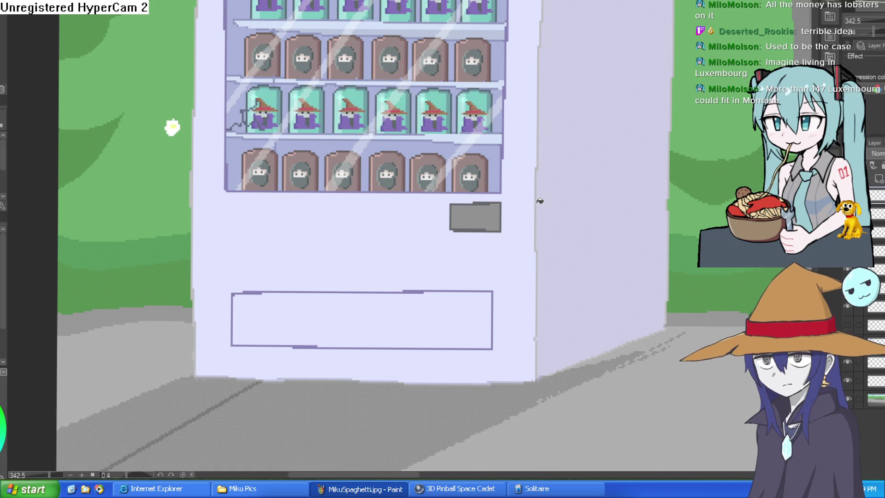
left_click_drag(578, 205, 565, 177)
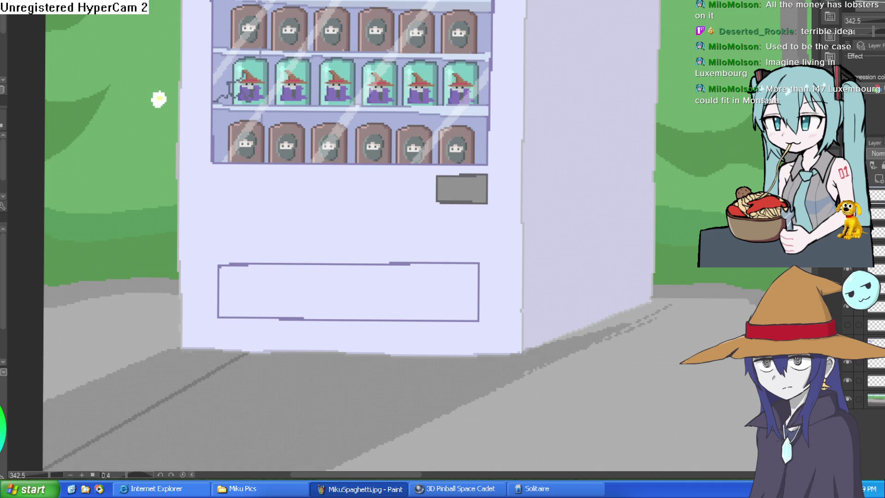
- Paint a light grey round button at the right end of the grey coin panel
scroll(468, 179, "up", 5)
mouse_move(480, 219)
left_mouse_down()
mouse_move(495, 180)
mouse_move(505, 223)
mouse_move(488, 184)
mouse_move(497, 220)
mouse_move(509, 212)
mouse_move(503, 197)
left_mouse_up()
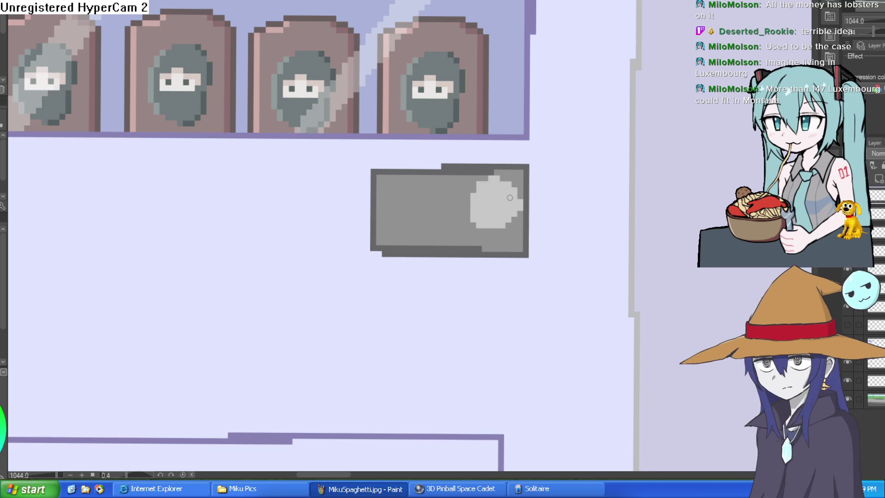
mouse_move(488, 182)
left_mouse_down()
mouse_move(473, 192)
mouse_move(468, 213)
left_mouse_up()
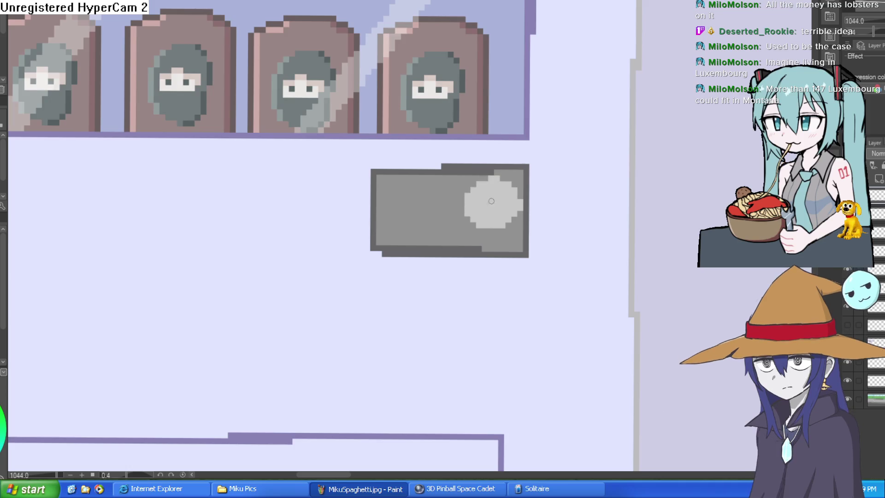
scroll(534, 203, "up", 3)
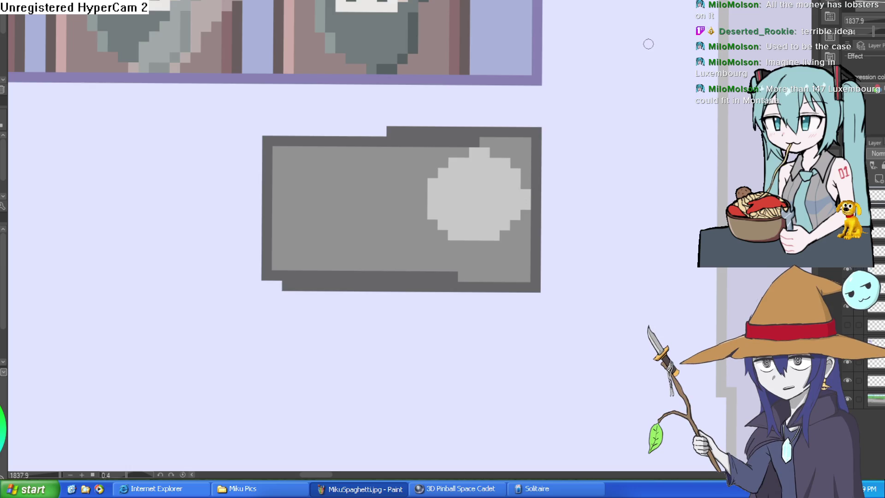
left_click_drag(616, 107, 626, 140)
scroll(621, 152, "down", 1)
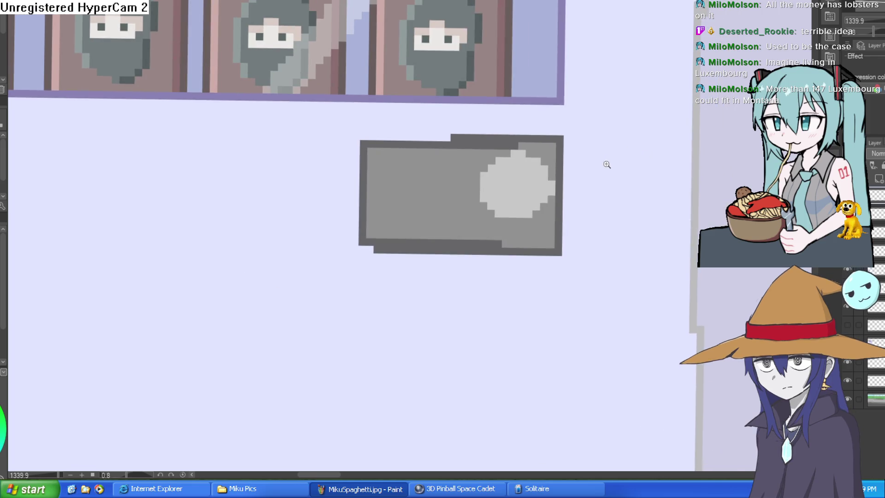
scroll(607, 164, "up", 2)
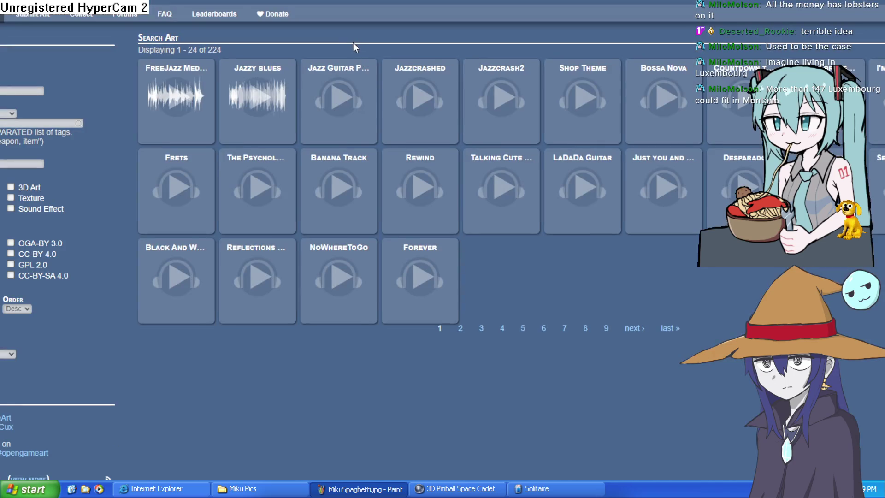
- Browse OpenGameArt's full music listing, go to page 4, and preview the Old Music track
mouse_move(3, 13)
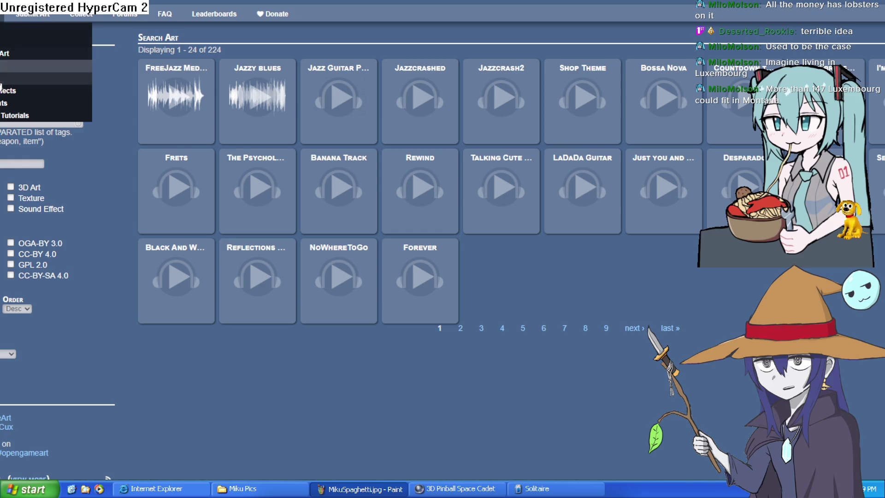
left_click(1, 79)
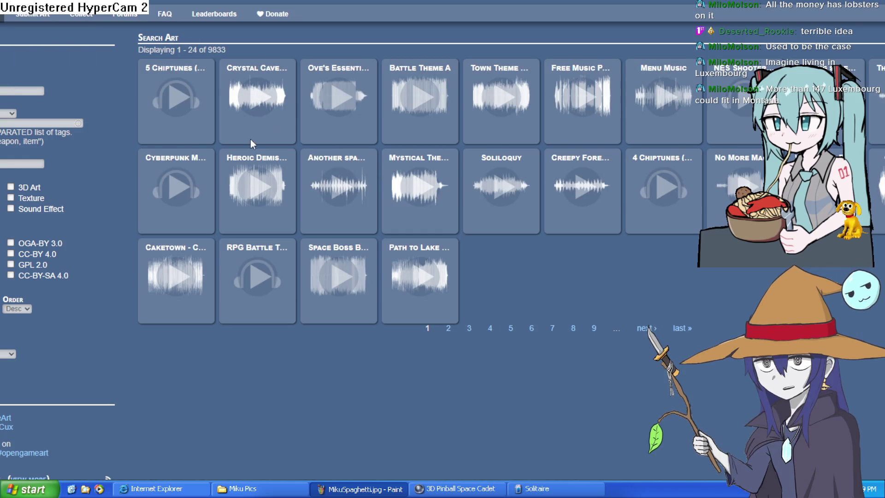
scroll(303, 185, "down", 3)
scroll(318, 200, "up", 3)
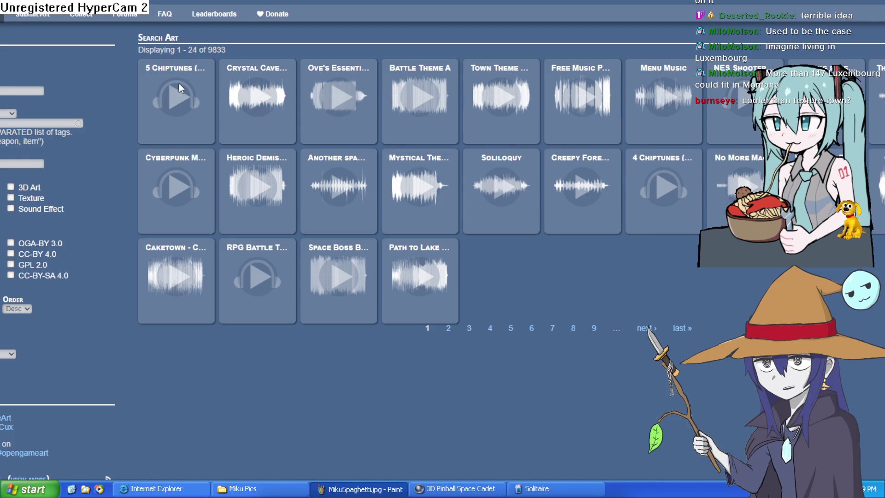
scroll(350, 249, "down", 3)
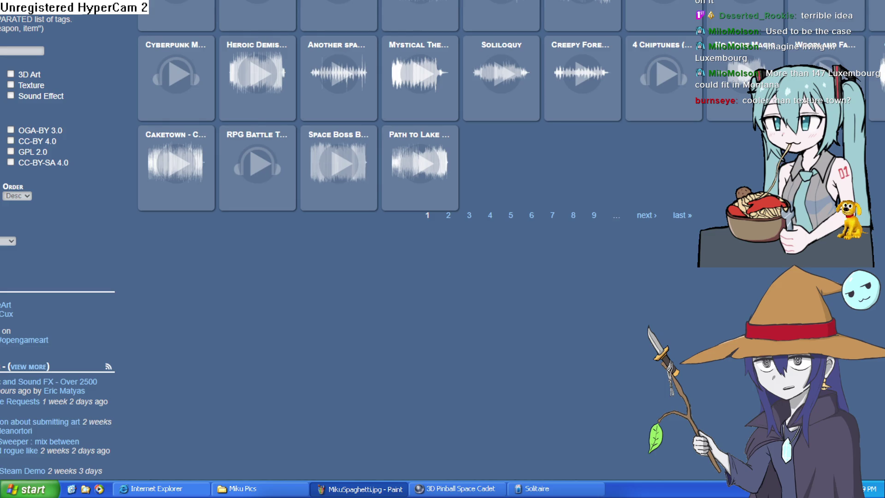
scroll(101, 212, "up", 3)
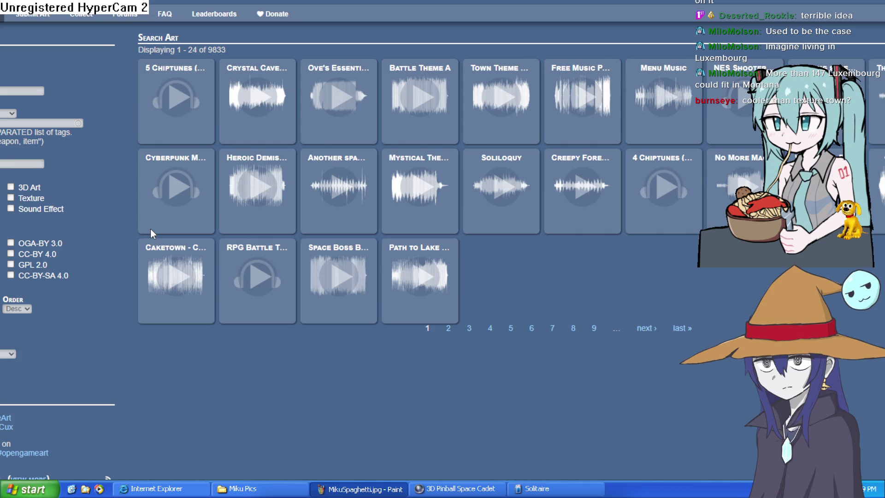
left_click(490, 328)
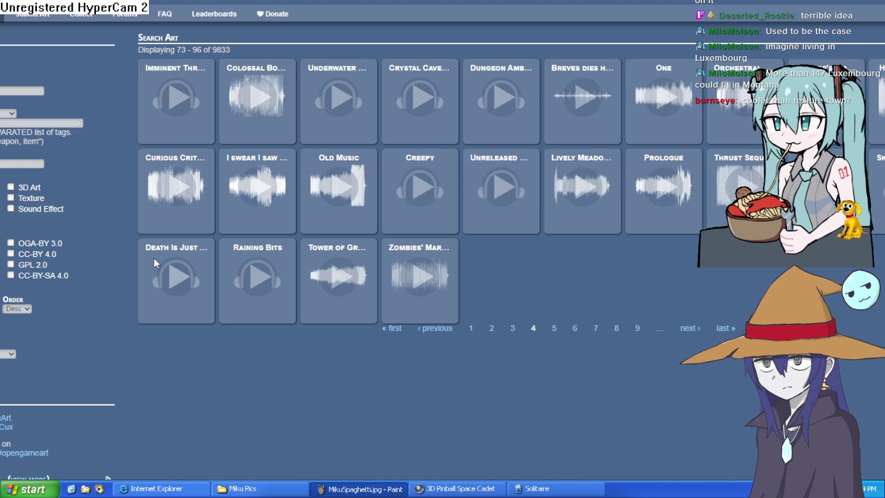
left_click(341, 185)
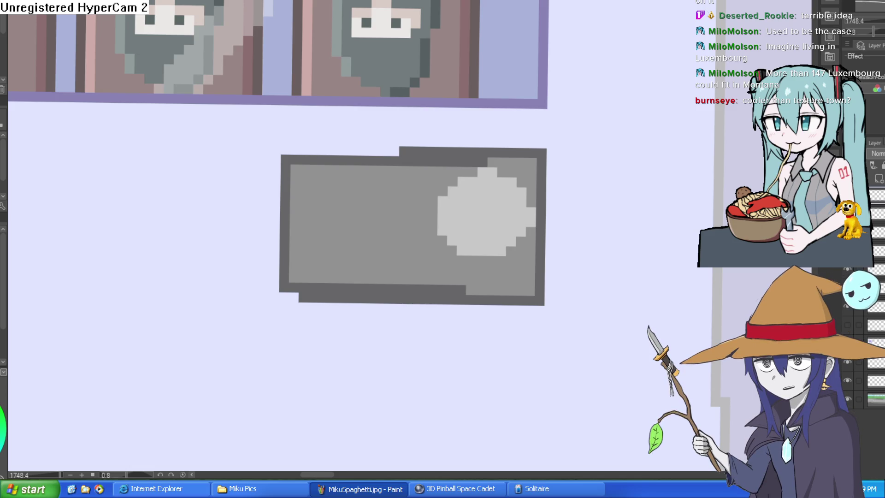
- Switch with Alt+Tab to the game editor showing the nixiesroom1 layout
key("alt+Tab")
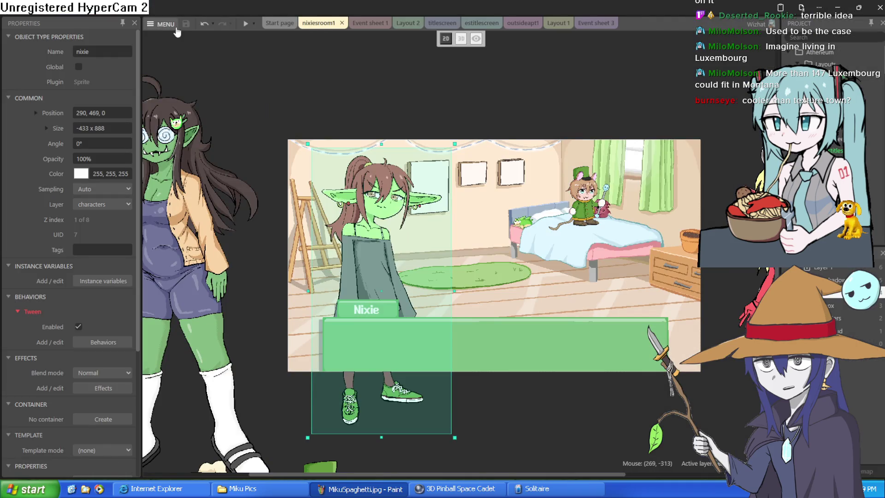
- Open a recently used project from the main menu, closing the current project
left_click(166, 24)
mouse_move(184, 40)
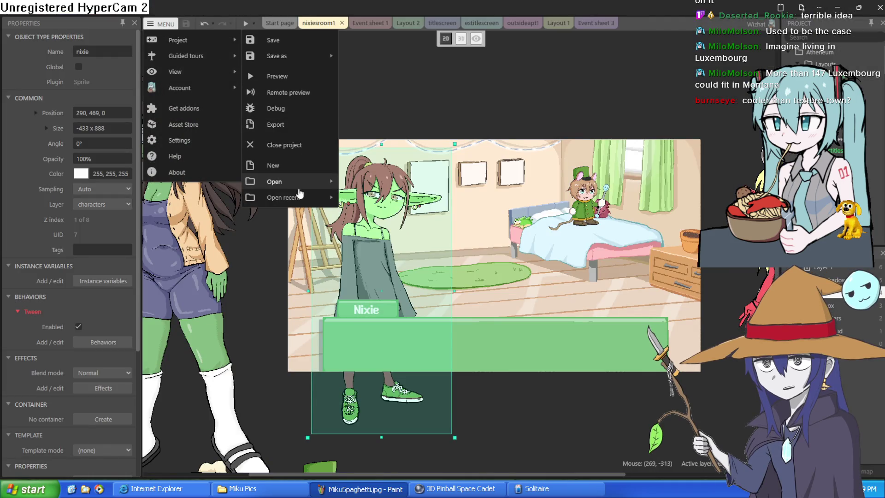
mouse_move(308, 199)
left_click(401, 226)
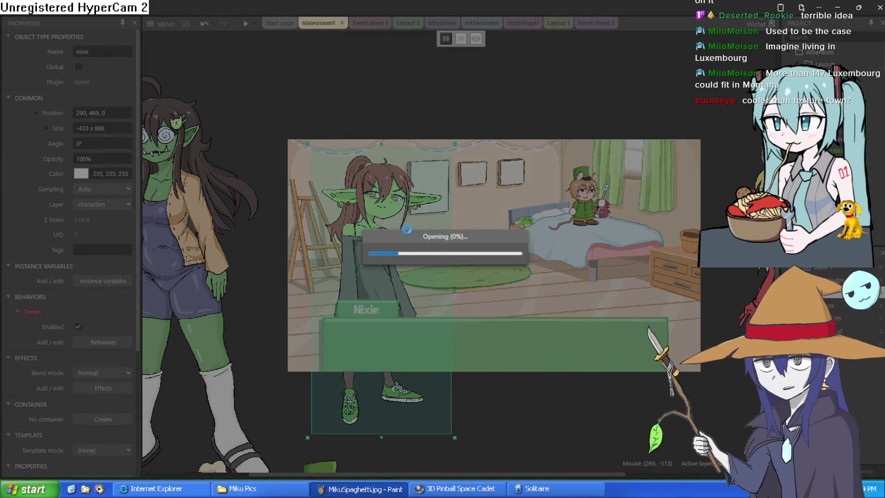
left_click(474, 267)
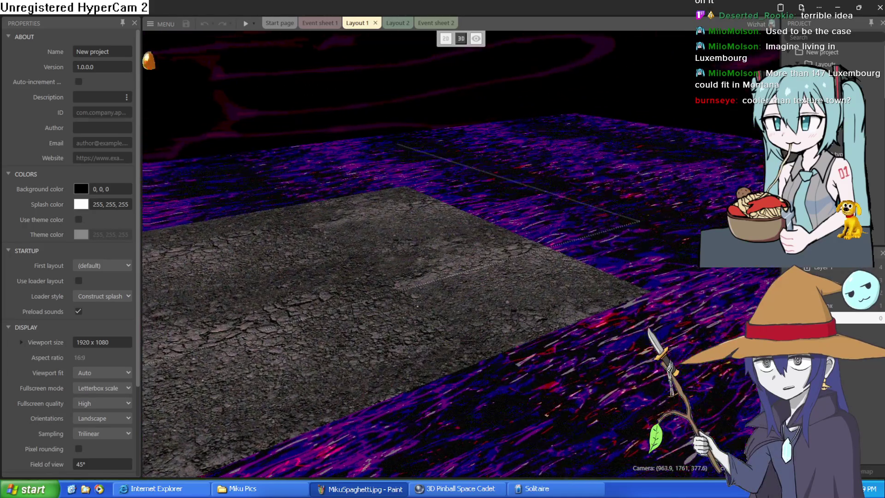
- Move the layout camera around the shingle-roofed doghouse, red spikes and dice sign
key("w")
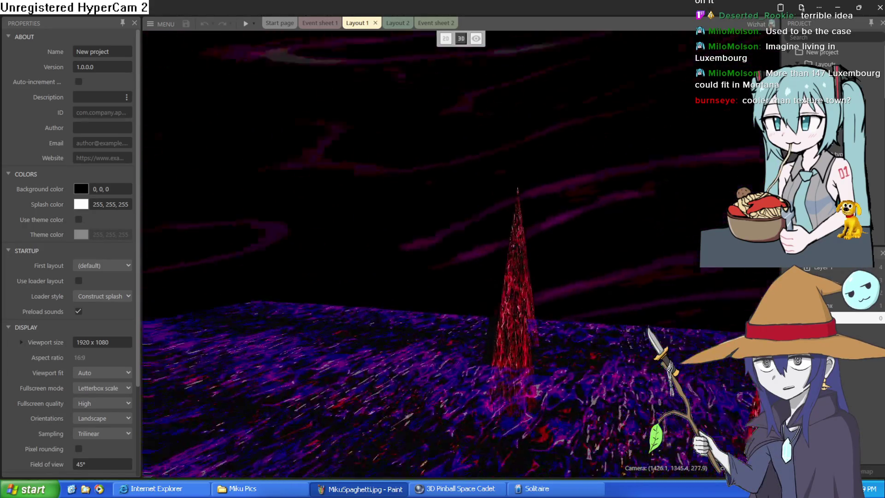
key("w")
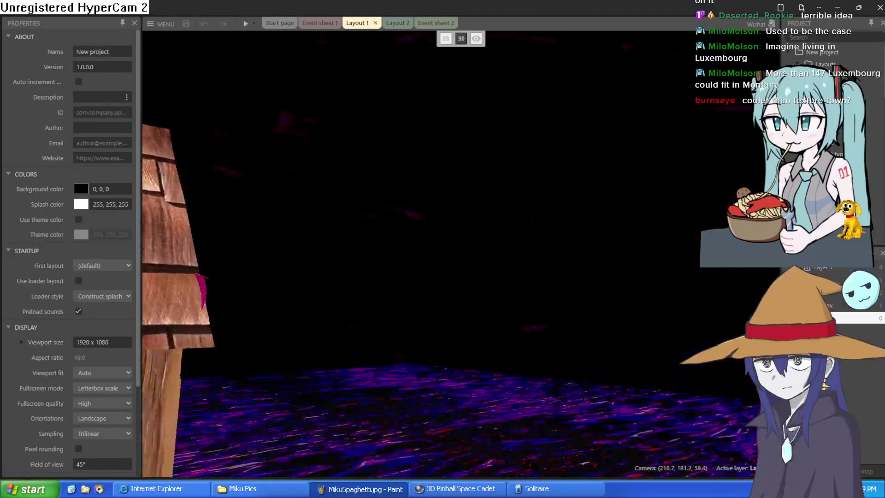
key("w")
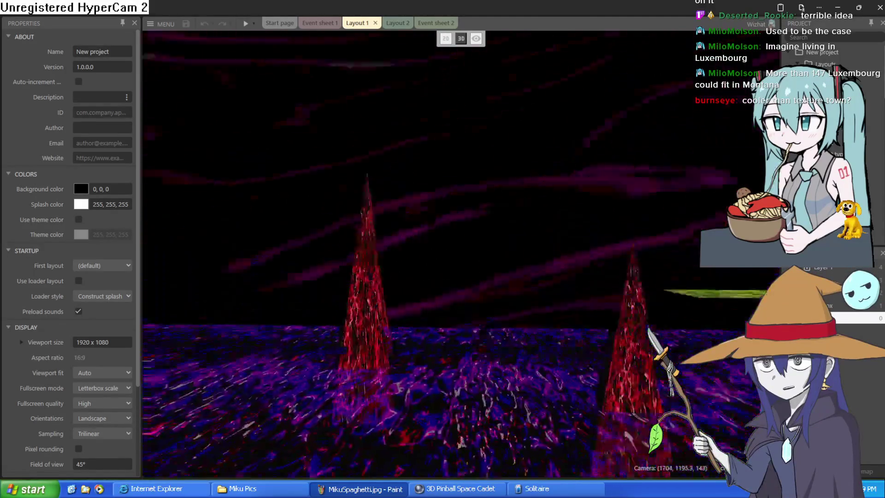
key("w")
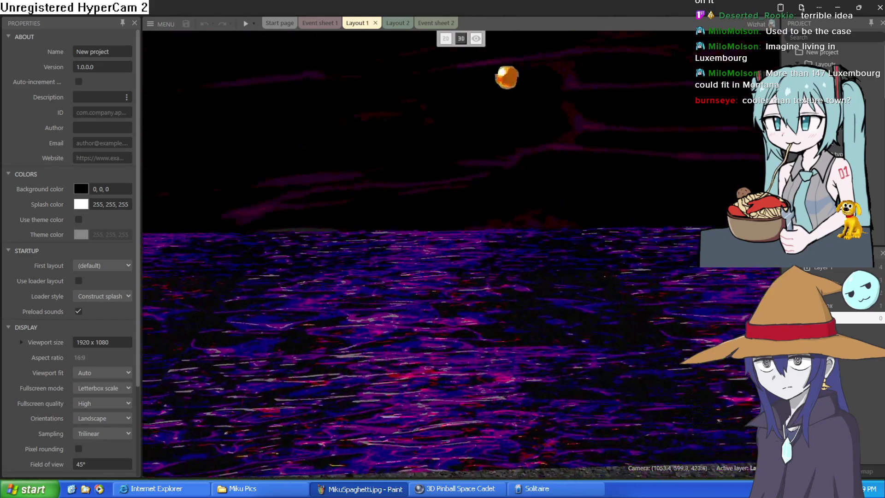
key("w")
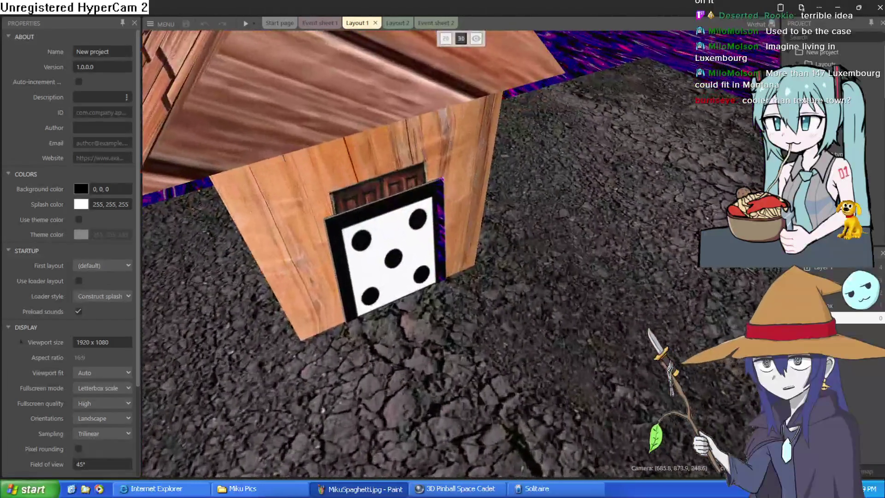
key("w")
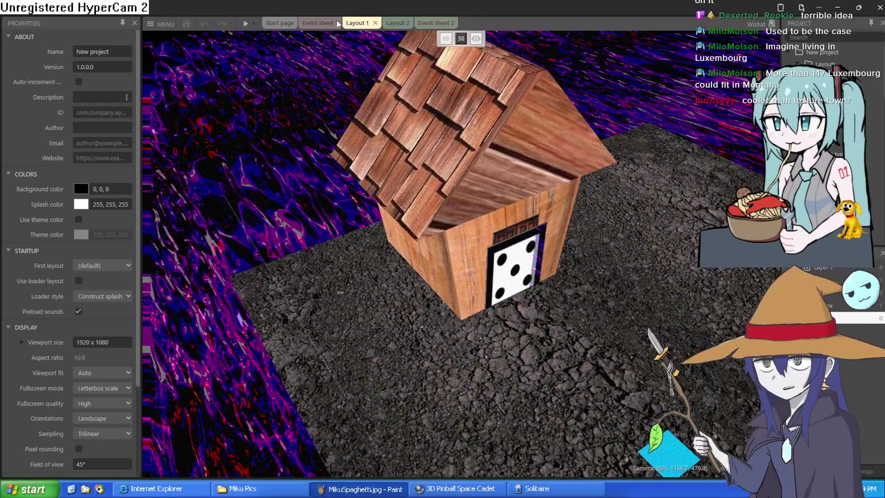
- Preview the game, walk through the house and corridor to the barred door, then close the preview
left_click(246, 25)
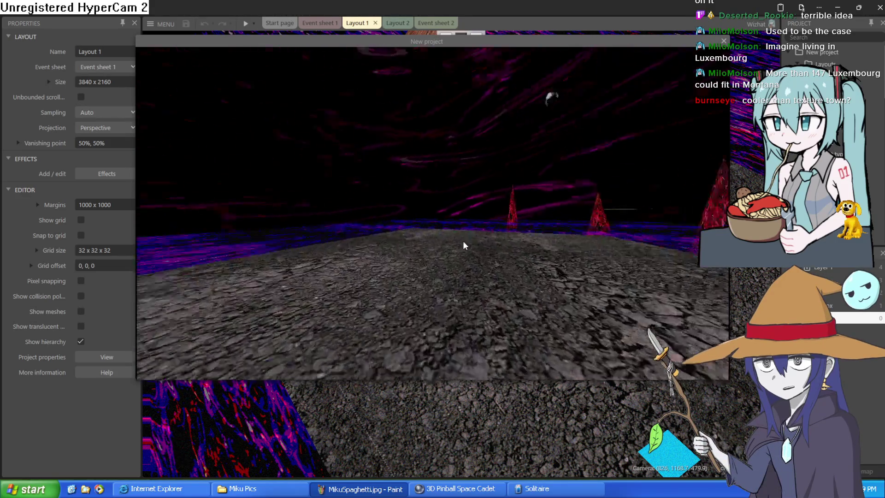
key("w")
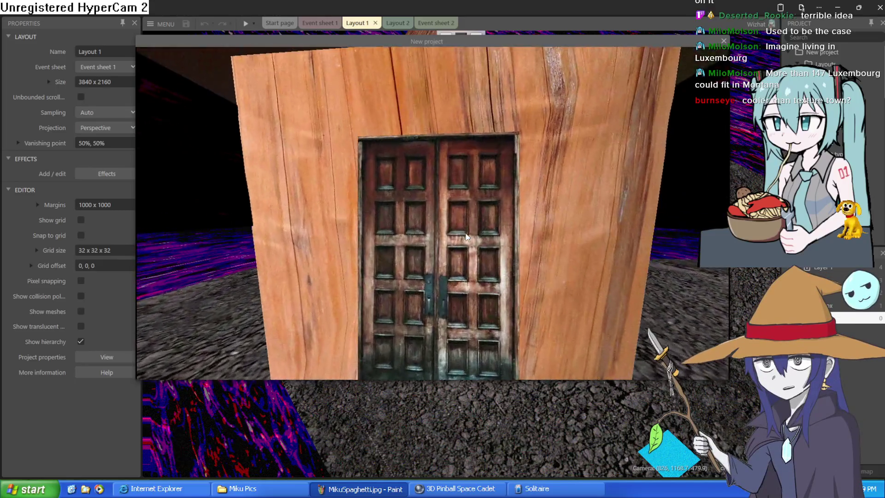
key("w")
key("w")
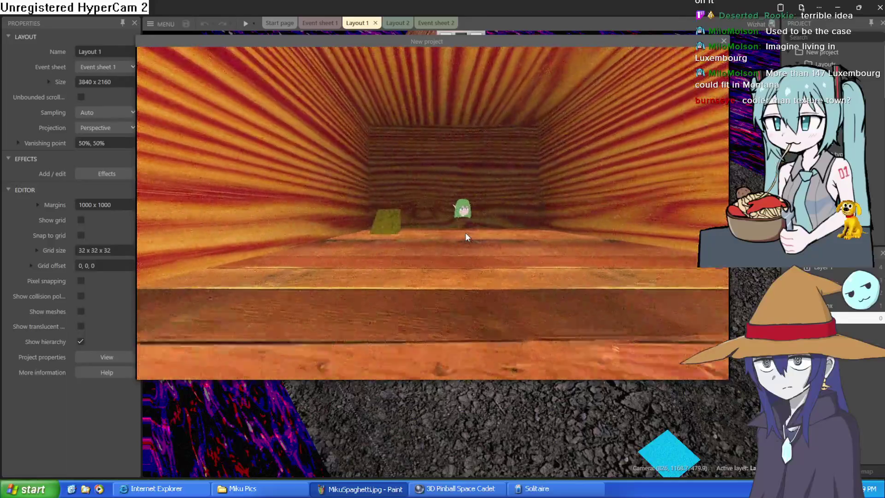
key("d")
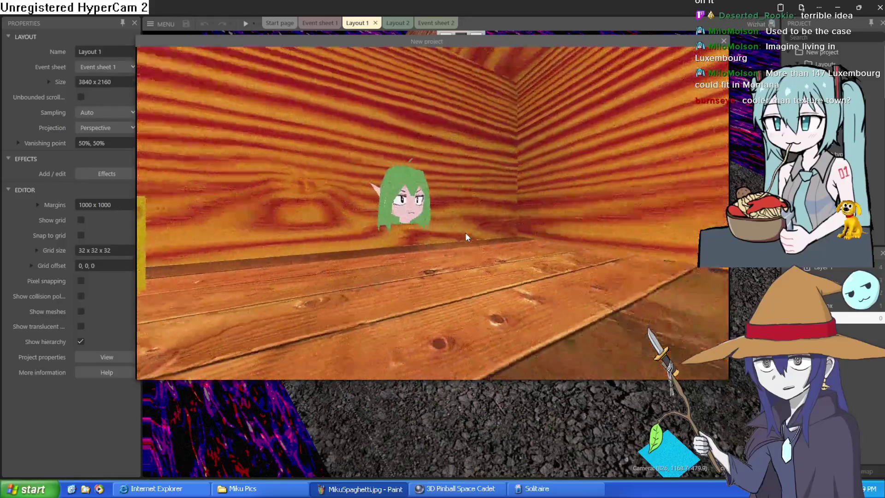
key("d")
key("a")
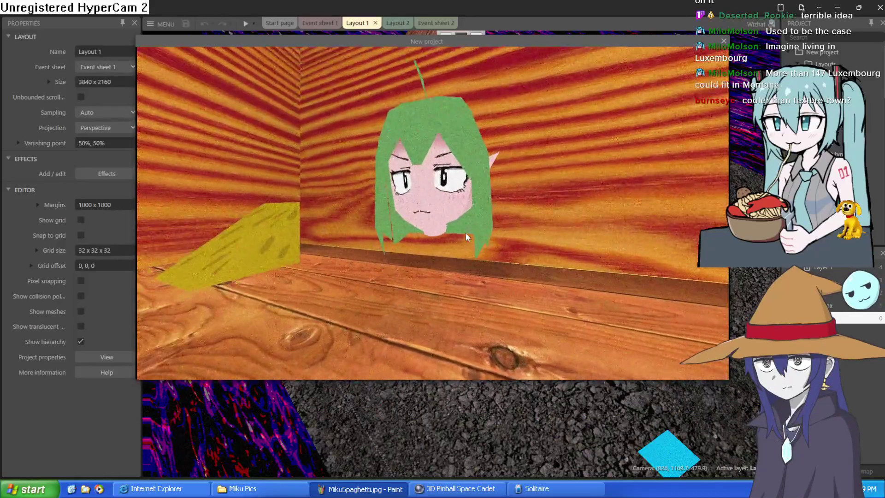
key("a")
key("w")
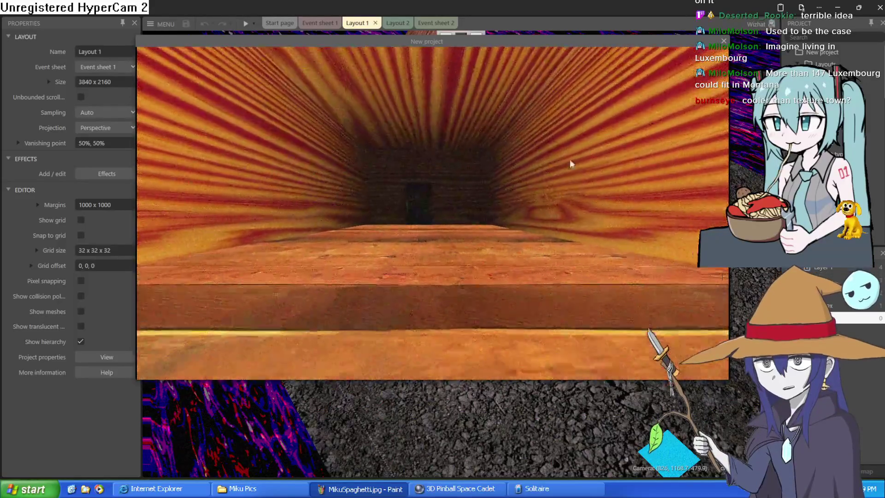
key("w")
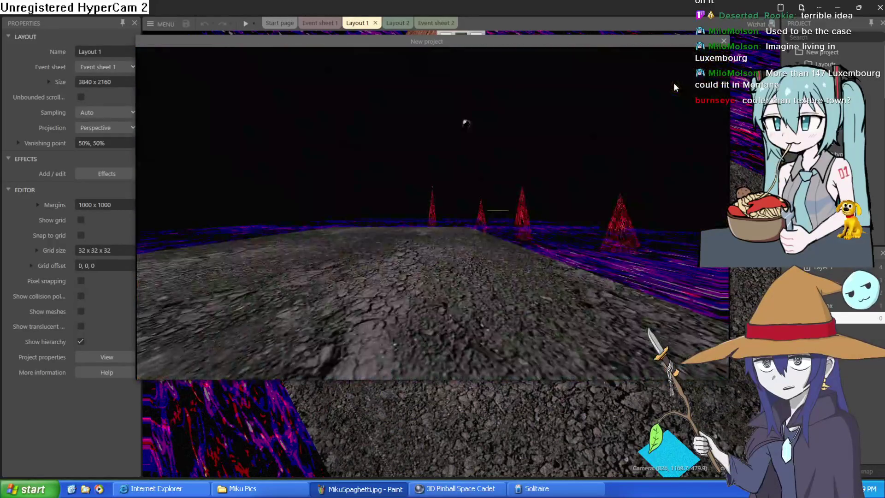
left_click(724, 40)
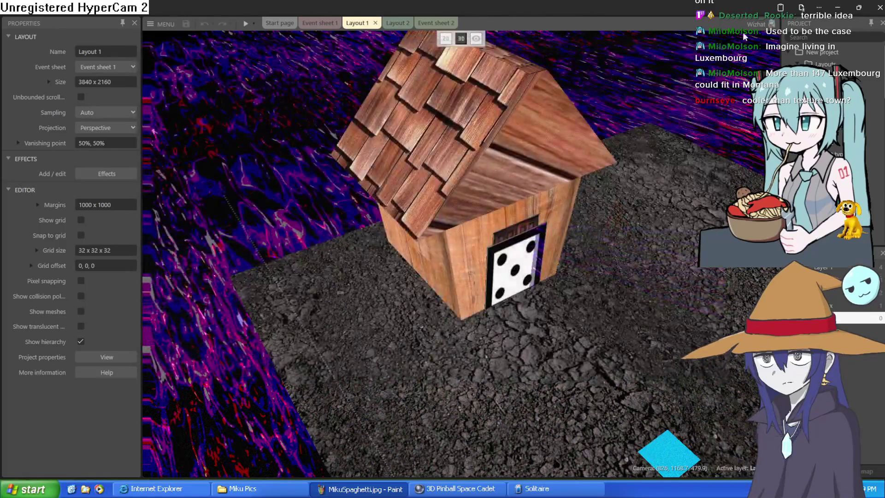
- Open the recent Atheneum project, closing the previous one, then minimize Construct 3
left_click(160, 23)
mouse_move(197, 43)
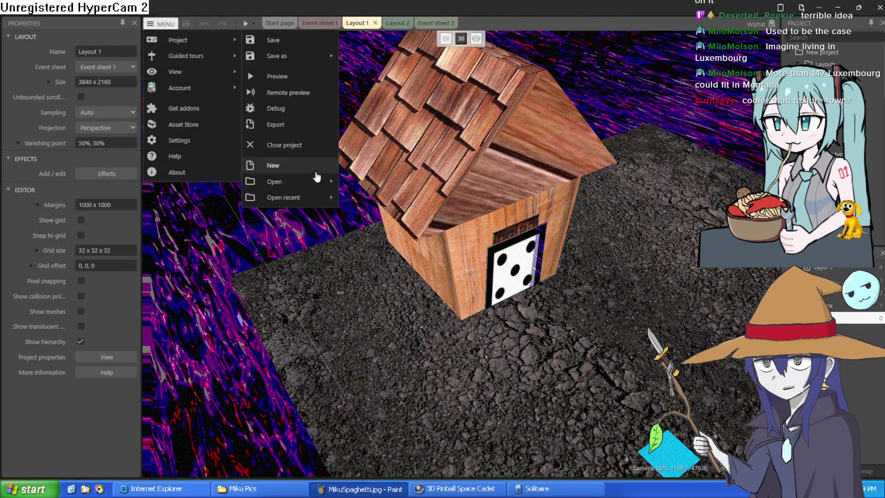
mouse_move(331, 203)
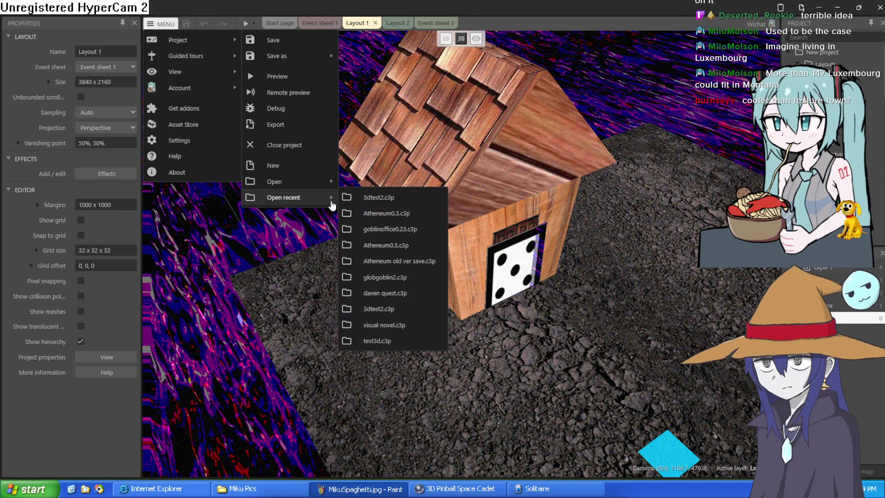
left_click(392, 214)
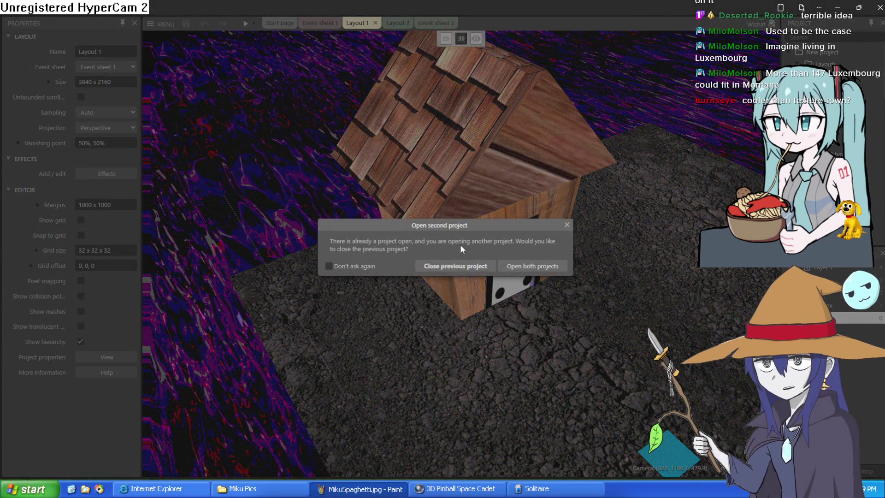
left_click(459, 265)
mouse_move(618, 90)
left_mouse_down()
mouse_move(593, 113)
mouse_move(539, 91)
left_mouse_up()
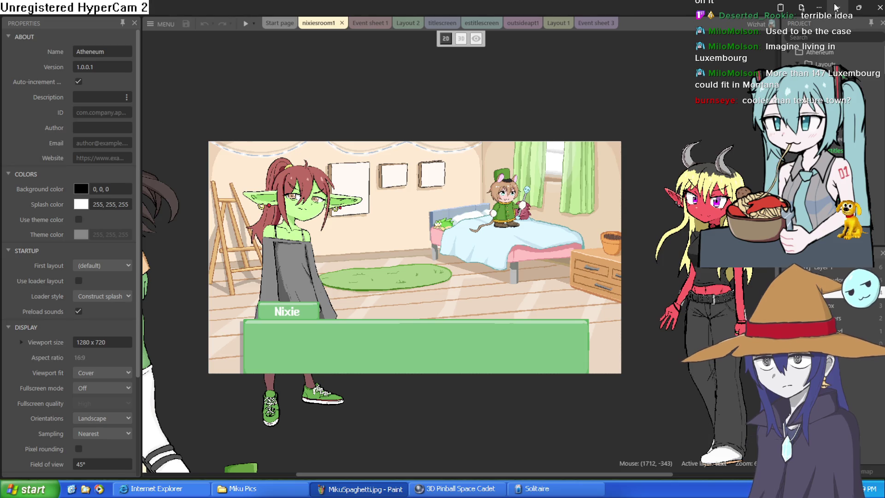
left_click(838, 8)
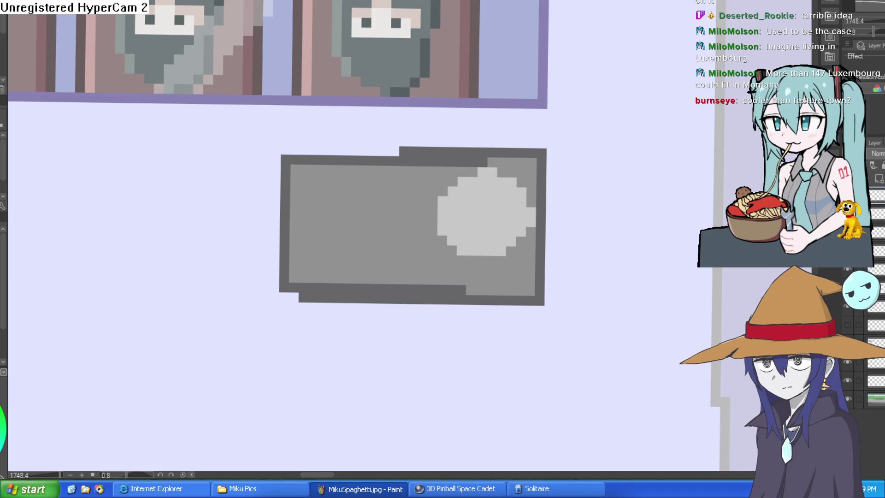
left_click_drag(520, 253, 509, 224)
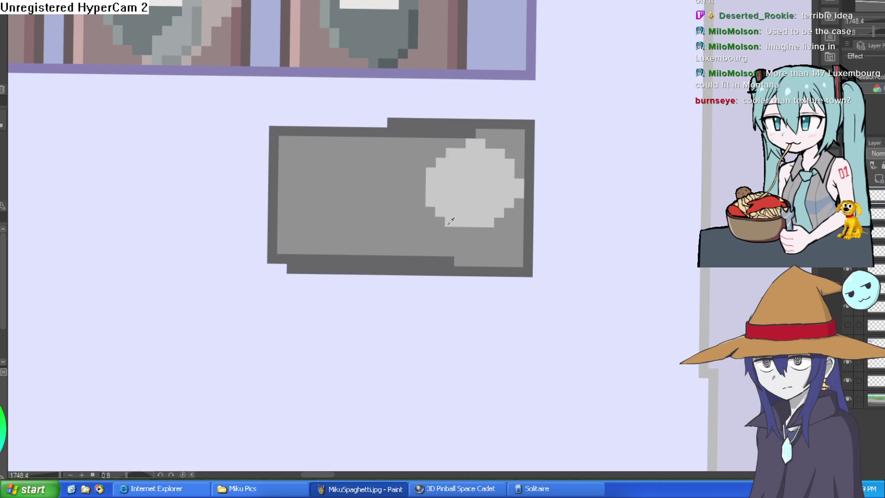
scroll(563, 208, "down", 5)
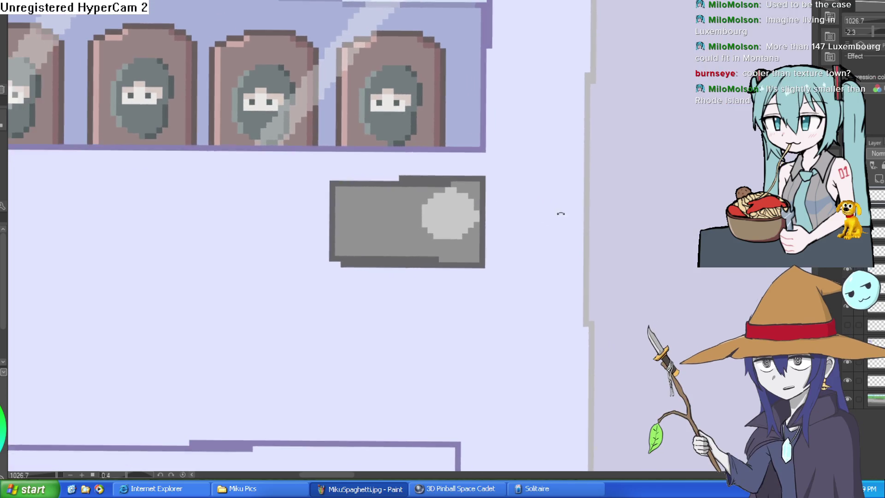
left_click_drag(560, 214, 556, 189)
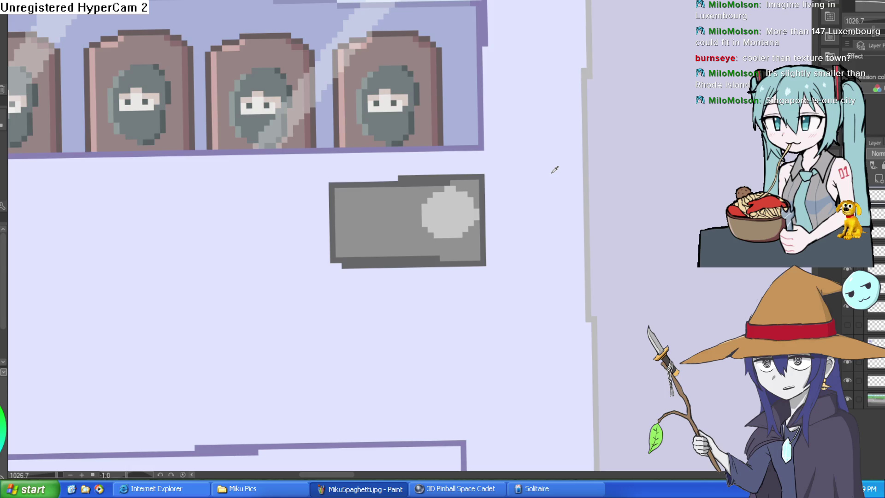
scroll(469, 226, "down", 3)
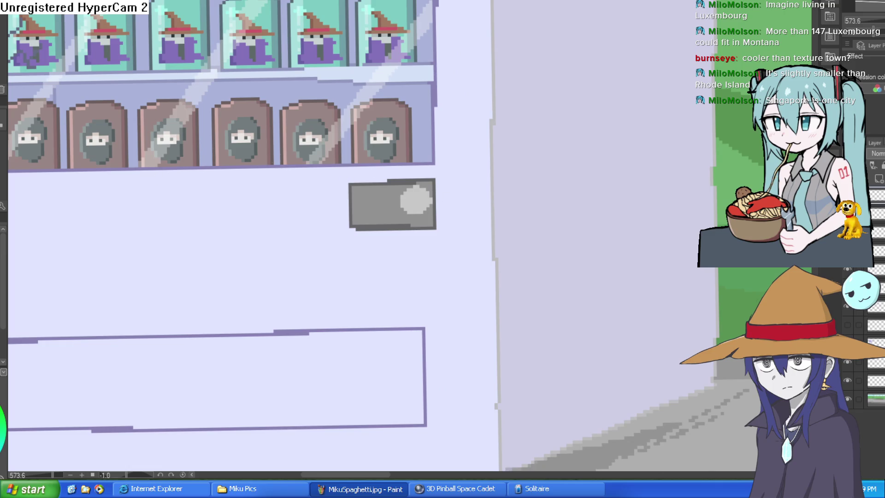
- Draw a dark vertical slot on the light circle and tidy its right edge in mid-grey
scroll(401, 109, "up", 2)
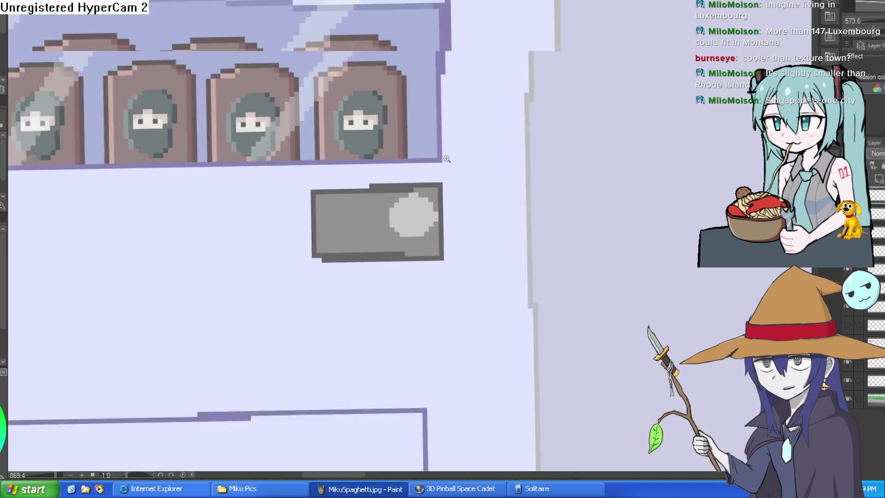
left_click_drag(408, 208, 408, 245)
key("ctrl+z")
mouse_move(408, 208)
left_mouse_down()
mouse_move(408, 246)
mouse_move(413, 215)
left_mouse_up()
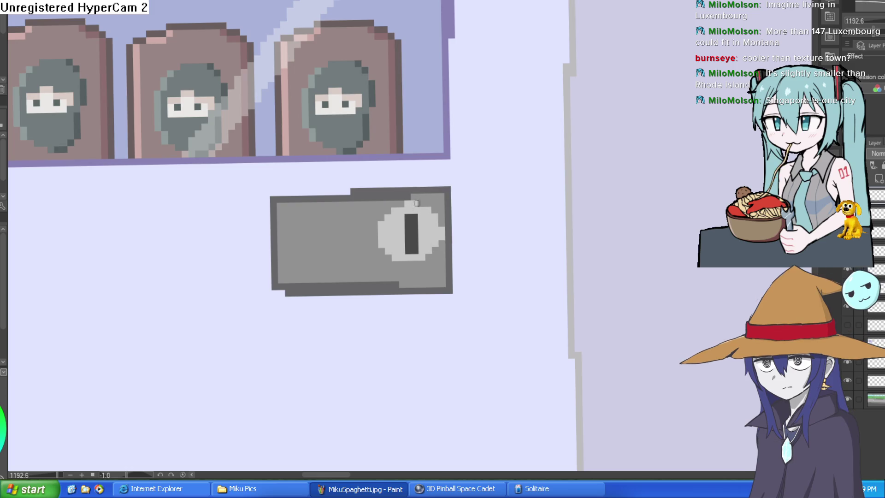
scroll(460, 226, "down", 5)
scroll(461, 215, "up", 5)
left_click(452, 254)
left_click_drag(454, 242, 460, 215)
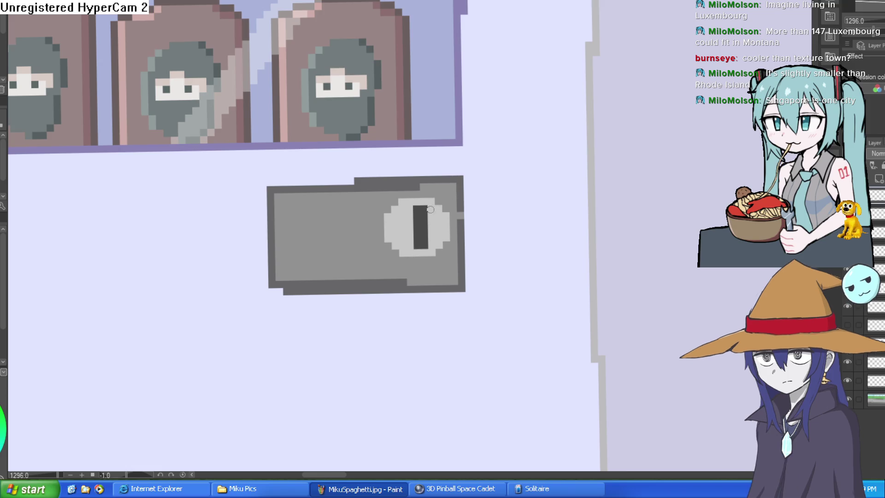
- Sample the slot colour and shade the slot's left part medium grey
left_click(408, 225, "alt")
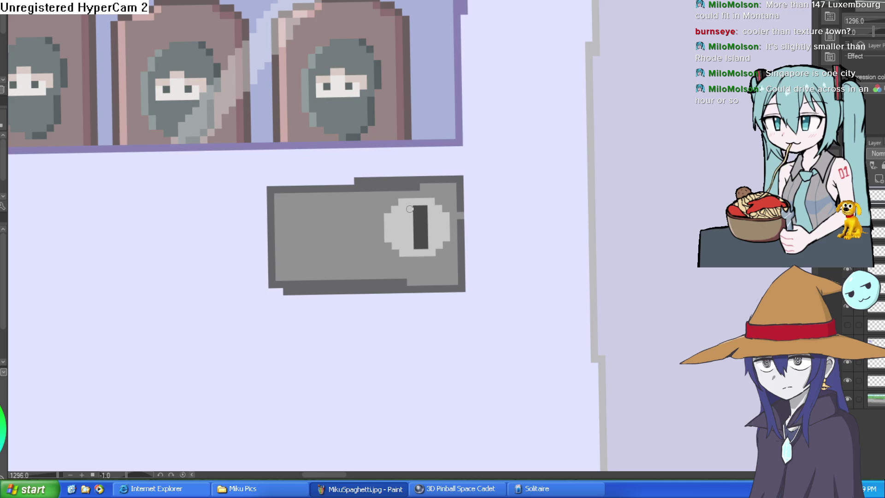
left_click_drag(411, 209, 411, 238)
key("ctrl+z")
left_click_drag(410, 206, 409, 245)
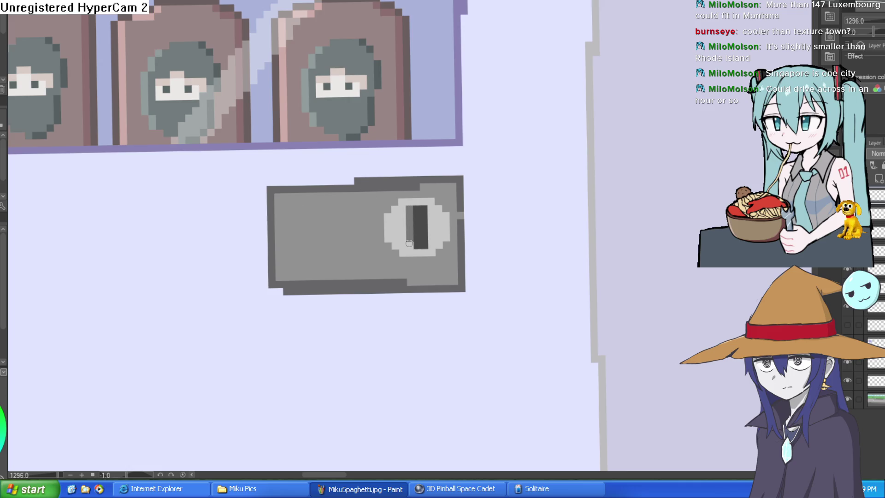
scroll(479, 208, "down", 3)
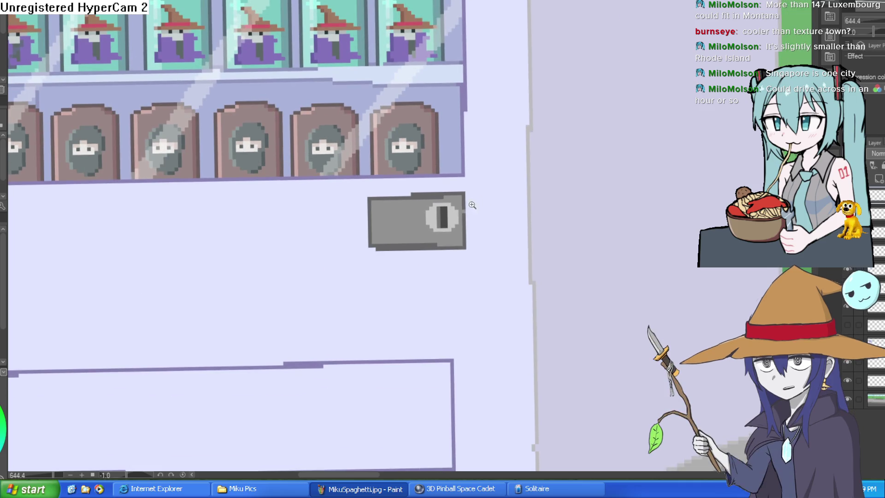
- Extend the dark slot down over the rim and patch the light-grey rim beneath it
scroll(484, 198, "up", 5)
scroll(498, 191, "down", 4)
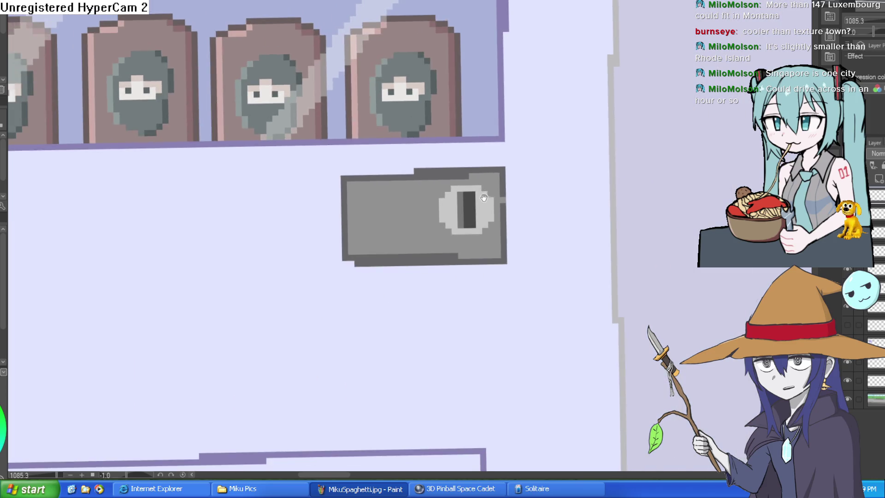
scroll(470, 240, "up", 4)
mouse_move(454, 249)
left_mouse_down()
mouse_move(445, 255)
mouse_move(470, 257)
mouse_move(415, 273)
mouse_move(483, 270)
mouse_move(498, 256)
left_mouse_up()
left_click(438, 249, "alt")
left_click(423, 265, "alt")
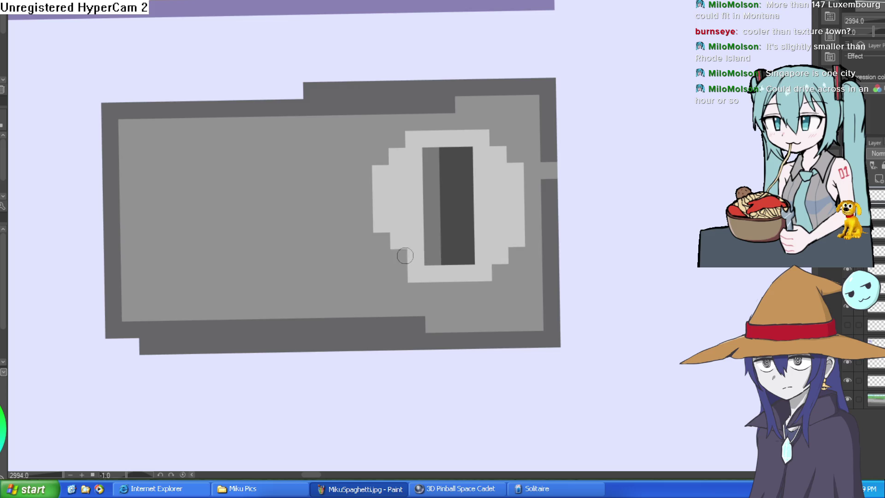
scroll(509, 219, "down", 5)
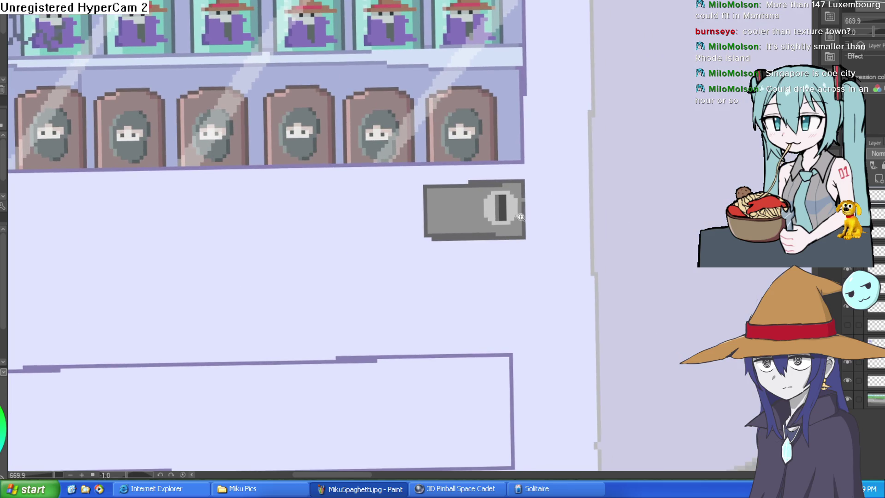
scroll(521, 237, "down", 1)
left_click_drag(521, 237, 521, 270)
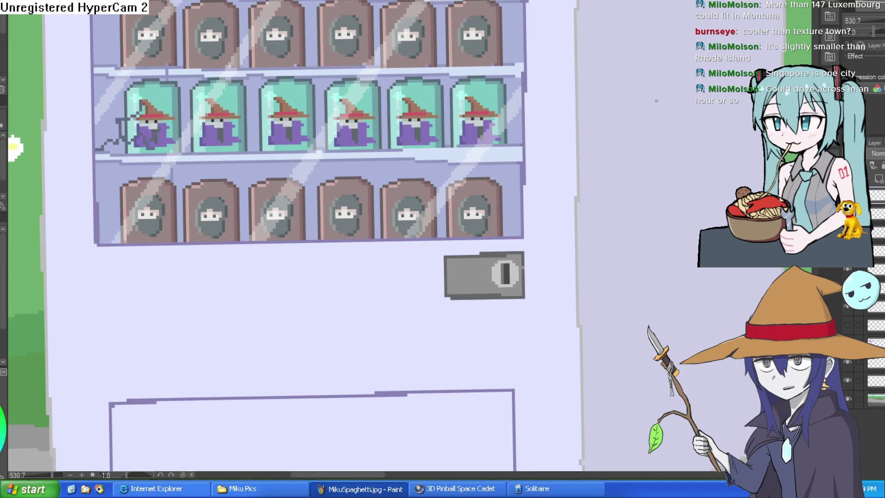
- Erase the stray scribble beside the left wizard can and frame the whole vending machine
left_click_drag(462, 157, 547, 252)
left_click_drag(592, 239, 578, 218)
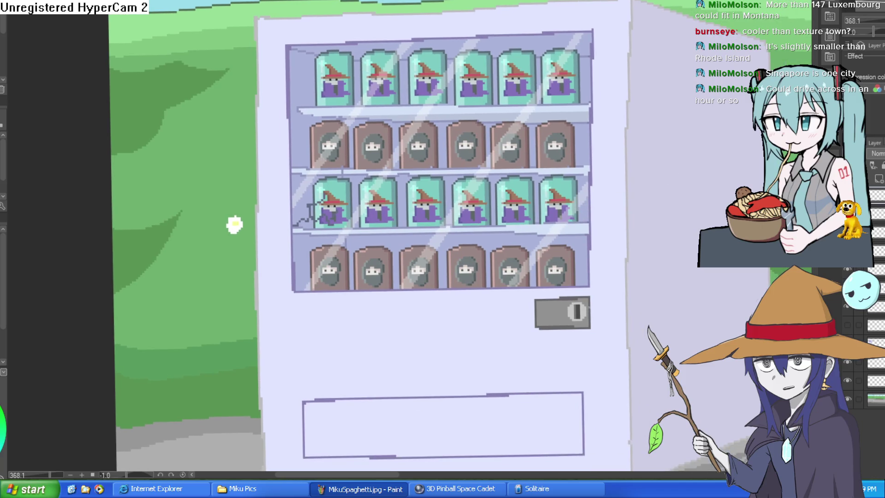
left_click_drag(295, 226, 330, 223)
mouse_move(595, 217)
left_mouse_down()
mouse_move(587, 184)
mouse_move(586, 213)
mouse_move(565, 198)
mouse_move(583, 192)
mouse_move(585, 203)
mouse_move(585, 194)
left_mouse_up()
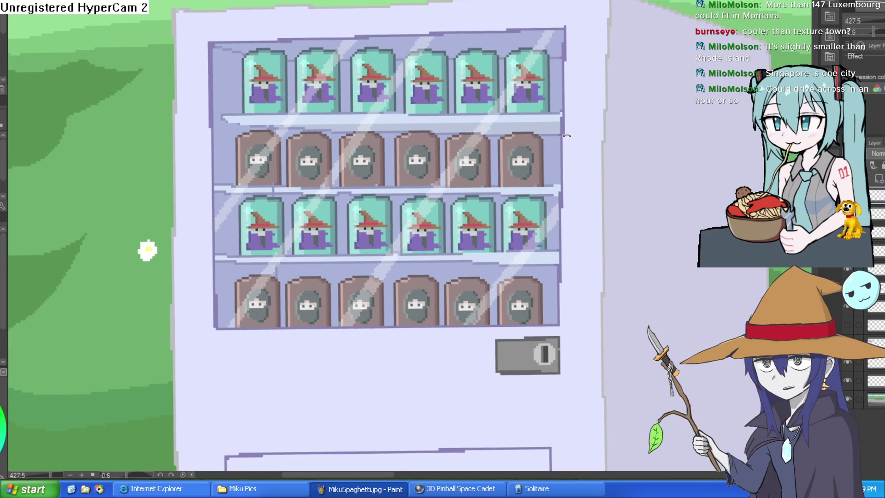
left_click_drag(567, 136, 563, 134)
left_click_drag(511, 122, 518, 132)
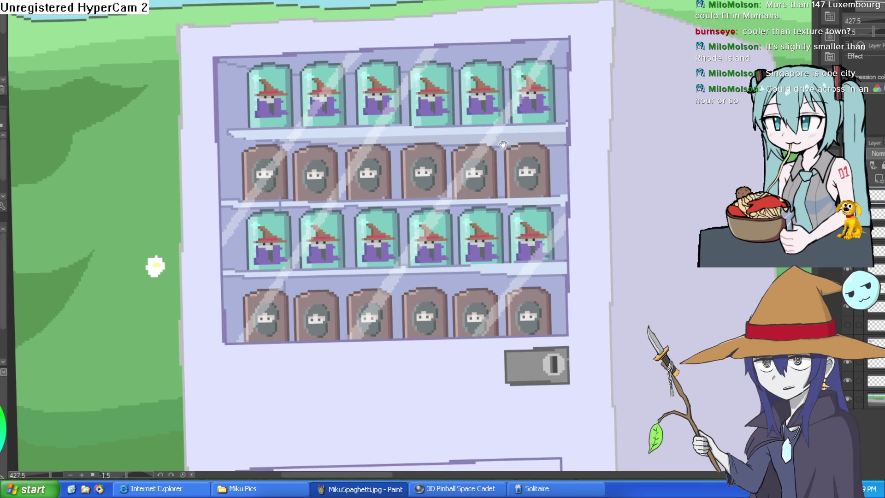
scroll(547, 171, "up", 2)
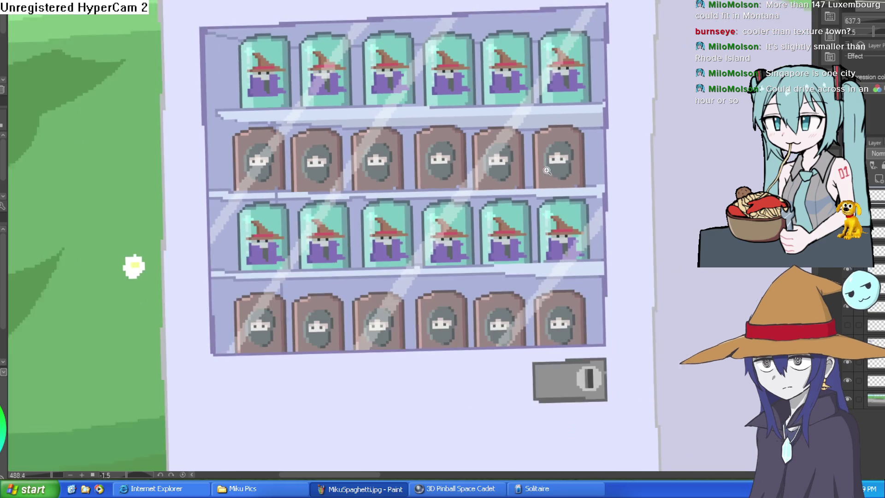